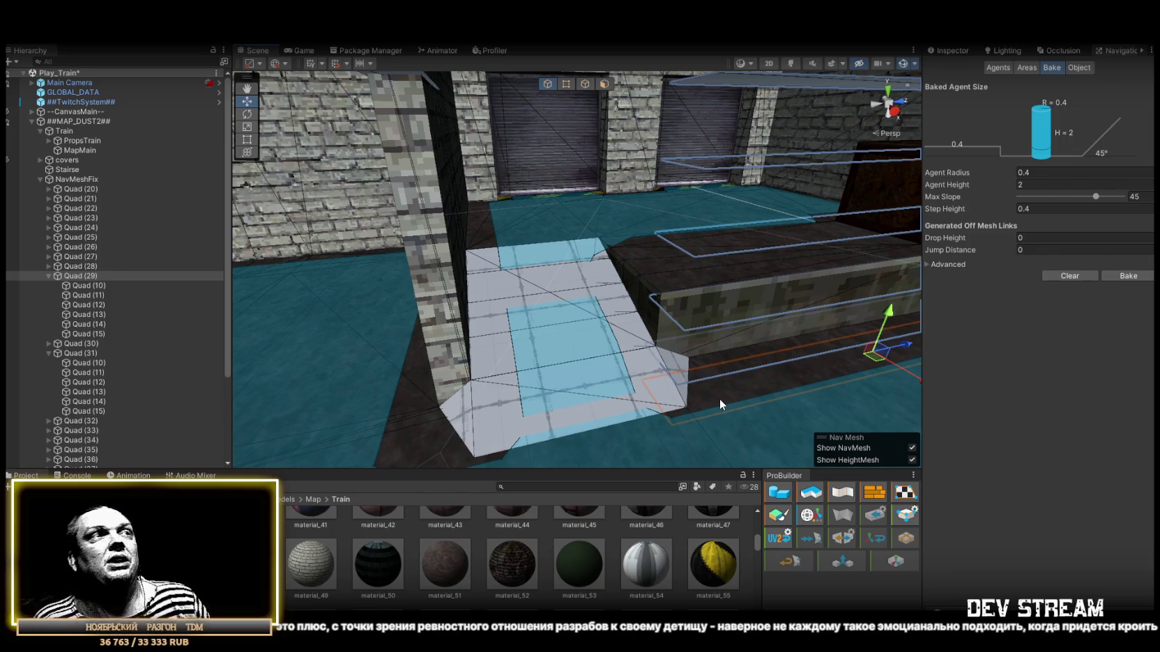
# Fly around the brick building and train yard checking NavMesh coverage, then select Quad (15)
pyautogui.moveTo(720, 398)
pyautogui.mouseDown()
pyautogui.moveTo(589, 361)
pyautogui.moveTo(775, 361)
pyautogui.moveTo(732, 308)
pyautogui.moveTo(637, 337)
pyautogui.moveTo(548, 341)
pyautogui.moveTo(446, 267)
pyautogui.moveTo(436, 295)
pyautogui.moveTo(267, 306)
pyautogui.moveTo(267, 321)
pyautogui.moveTo(544, 290)
pyautogui.moveTo(403, 305)
pyautogui.moveTo(808, 337)
pyautogui.moveTo(802, 358)
pyautogui.moveTo(433, 324)
pyautogui.moveTo(660, 293)
pyautogui.moveTo(634, 278)
pyautogui.moveTo(482, 308)
pyautogui.moveTo(645, 303)
pyautogui.moveTo(619, 286)
pyautogui.moveTo(530, 313)
pyautogui.moveTo(981, 333)
pyautogui.moveTo(628, 362)
pyautogui.moveTo(480, 400)
pyautogui.moveTo(554, 355)
pyautogui.moveTo(899, 367)
pyautogui.moveTo(627, 320)
pyautogui.moveTo(482, 276)
pyautogui.moveTo(489, 308)
pyautogui.moveTo(340, 352)
pyautogui.moveTo(721, 318)
pyautogui.moveTo(446, 349)
pyautogui.moveTo(407, 371)
pyautogui.moveTo(709, 321)
pyautogui.moveTo(729, 329)
pyautogui.moveTo(415, 326)
pyautogui.moveTo(633, 300)
pyautogui.moveTo(594, 232)
pyautogui.moveTo(590, 285)
pyautogui.moveTo(611, 362)
pyautogui.moveTo(592, 370)
pyautogui.mouseUp()
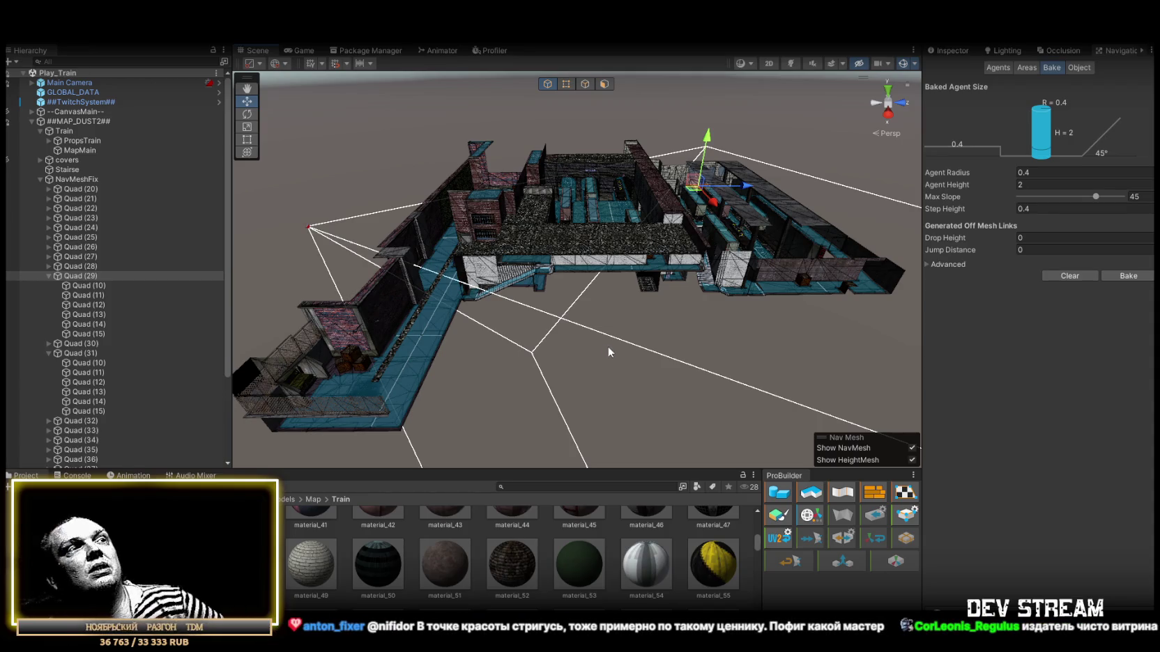
pyautogui.moveTo(625, 313)
pyautogui.mouseDown()
pyautogui.moveTo(439, 279)
pyautogui.moveTo(596, 278)
pyautogui.moveTo(634, 329)
pyautogui.moveTo(608, 298)
pyautogui.moveTo(675, 221)
pyautogui.moveTo(356, 288)
pyautogui.moveTo(551, 277)
pyautogui.moveTo(492, 327)
pyautogui.moveTo(767, 265)
pyautogui.mouseUp()
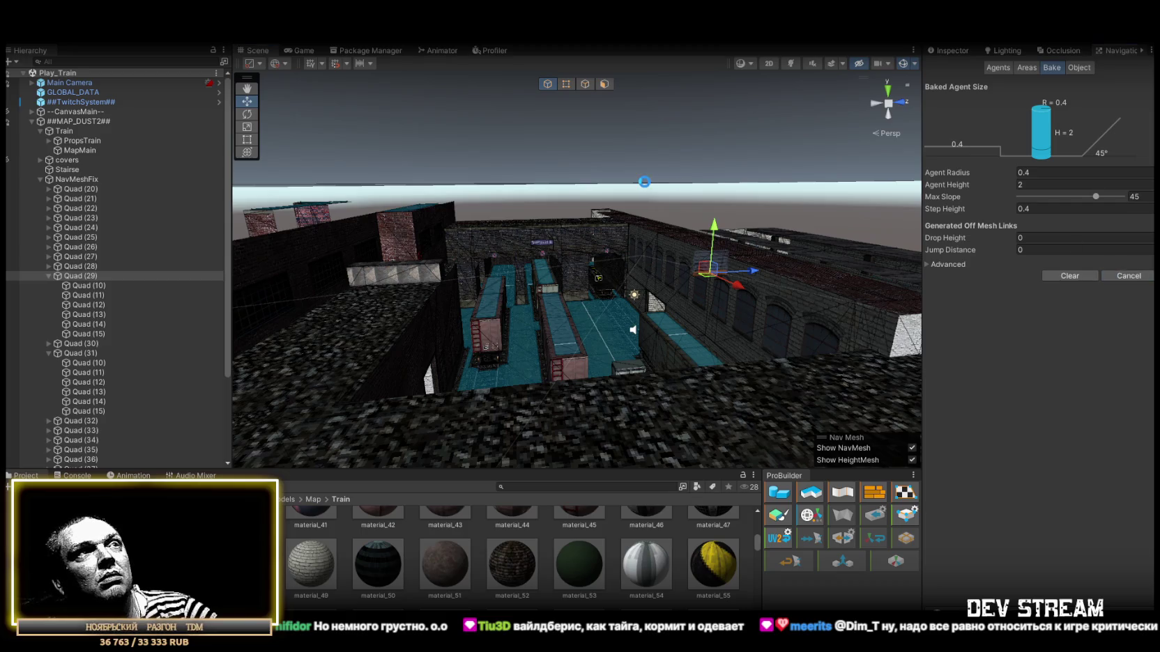
pyautogui.moveTo(644, 182); pyautogui.dragTo(727, 228)
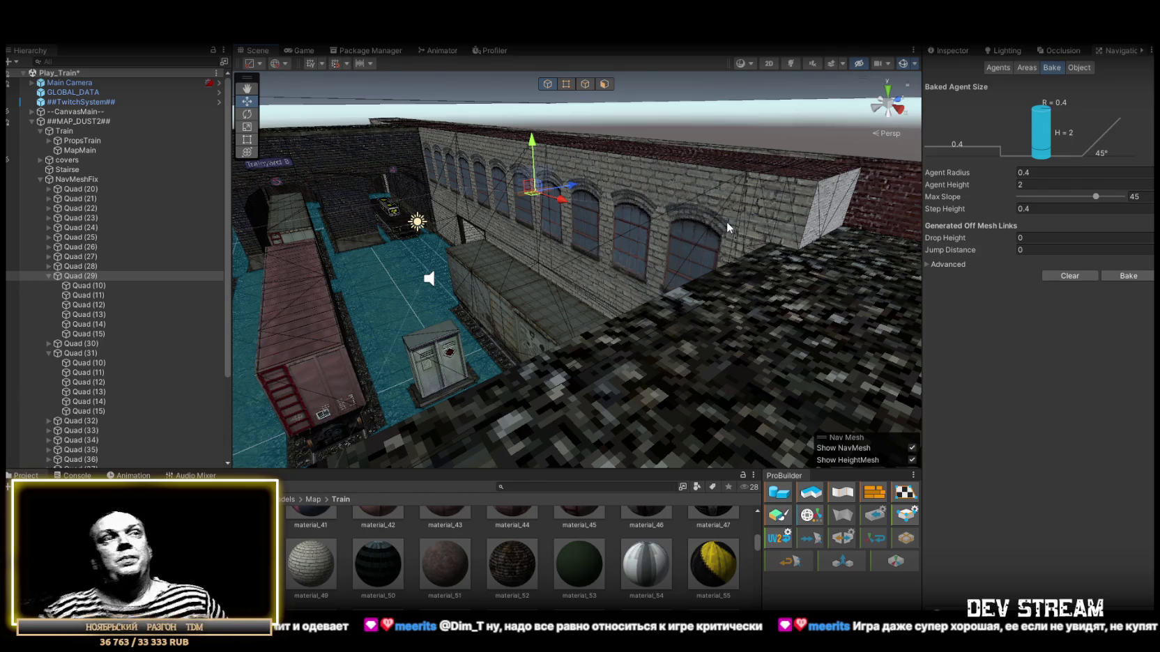
pyautogui.moveTo(576, 256)
pyautogui.mouseDown()
pyautogui.moveTo(450, 265)
pyautogui.moveTo(386, 310)
pyautogui.mouseUp()
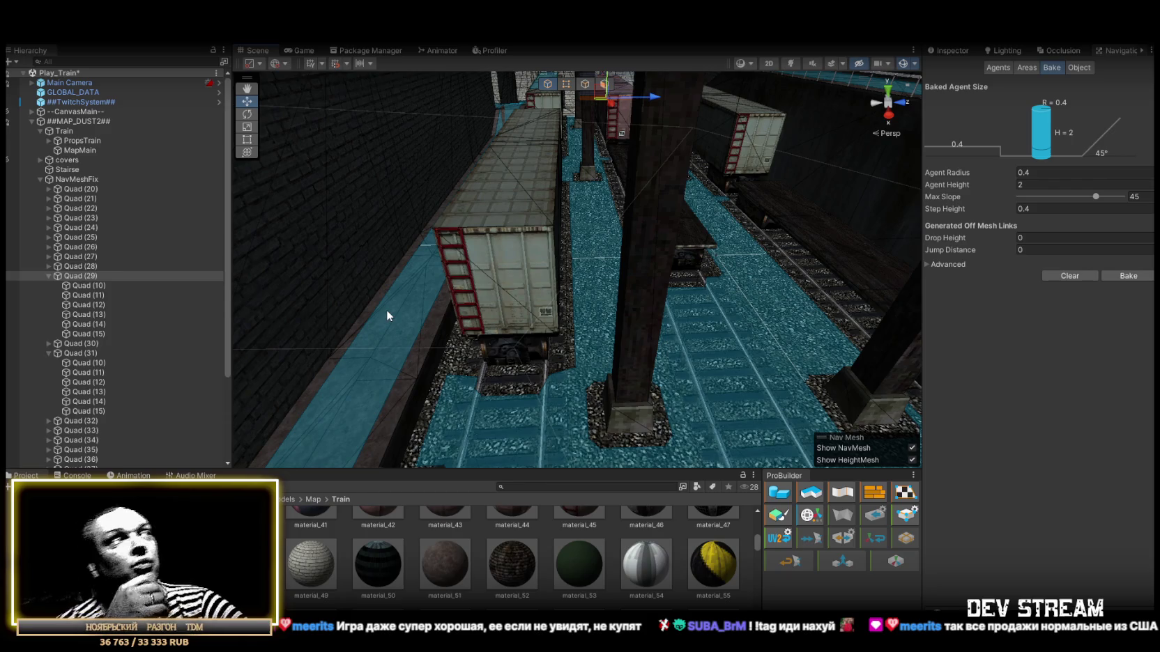
pyautogui.moveTo(386, 310)
pyautogui.mouseDown()
pyautogui.moveTo(555, 227)
pyautogui.moveTo(564, 168)
pyautogui.moveTo(474, 204)
pyautogui.moveTo(573, 199)
pyautogui.moveTo(631, 312)
pyautogui.moveTo(583, 234)
pyautogui.moveTo(584, 274)
pyautogui.moveTo(613, 324)
pyautogui.moveTo(617, 314)
pyautogui.mouseUp()
pyautogui.click(568, 248)
# Select the Quad (24) group, scale it taller along Y, and view it from above the trains
pyautogui.click(81, 228)
pyautogui.press('r')
pyautogui.moveTo(558, 283); pyautogui.dragTo(565, 275)
pyautogui.moveTo(631, 253)
pyautogui.mouseDown()
pyautogui.moveTo(621, 269)
pyautogui.moveTo(578, 280)
pyautogui.moveTo(703, 254)
pyautogui.mouseUp()
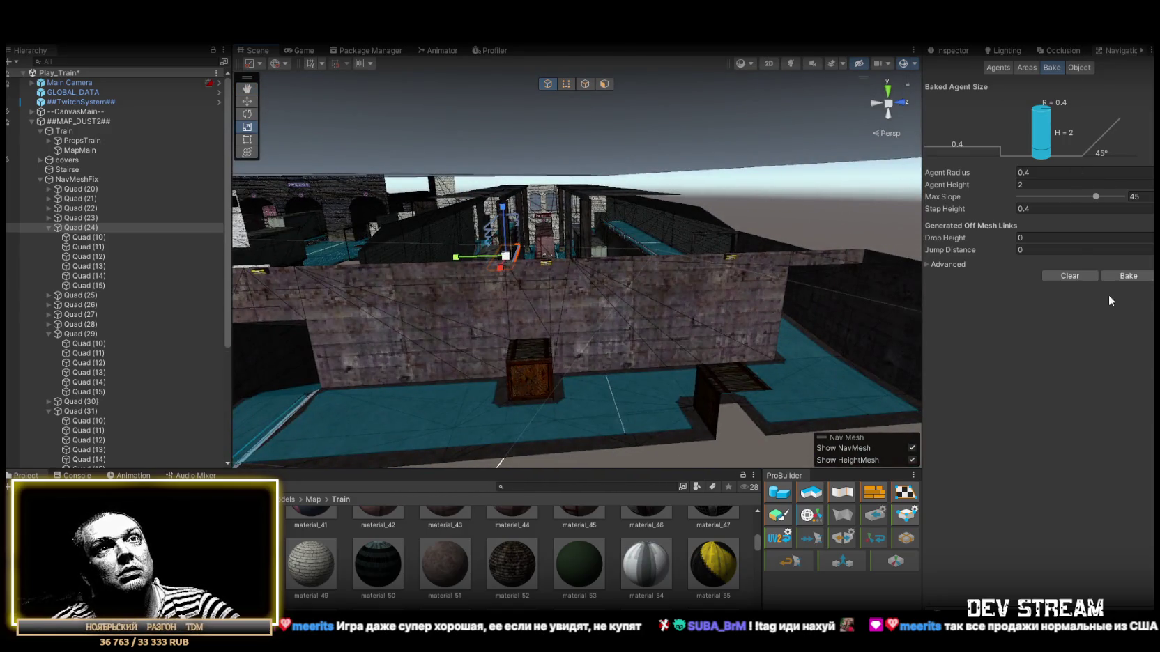
pyautogui.moveTo(572, 171)
pyautogui.mouseDown()
pyautogui.moveTo(539, 195)
pyautogui.moveTo(567, 248)
pyautogui.moveTo(549, 257)
pyautogui.mouseUp()
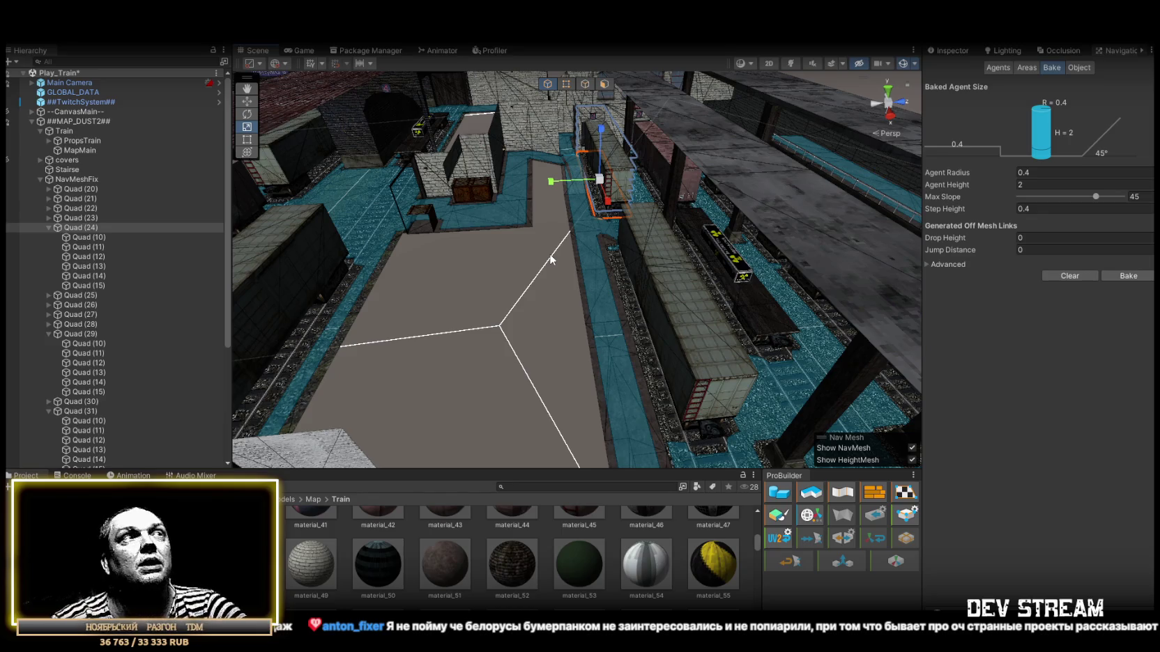
pyautogui.press('w')
pyautogui.moveTo(510, 198)
pyautogui.mouseDown()
pyautogui.moveTo(551, 117)
pyautogui.moveTo(502, 137)
pyautogui.moveTo(536, 140)
pyautogui.moveTo(543, 202)
pyautogui.moveTo(683, 216)
pyautogui.moveTo(465, 179)
pyautogui.moveTo(602, 164)
pyautogui.moveTo(823, 199)
pyautogui.moveTo(674, 223)
pyautogui.moveTo(686, 267)
pyautogui.moveTo(949, 260)
pyautogui.moveTo(664, 262)
pyautogui.moveTo(694, 249)
pyautogui.moveTo(674, 243)
pyautogui.moveTo(703, 247)
pyautogui.moveTo(552, 284)
pyautogui.mouseUp()
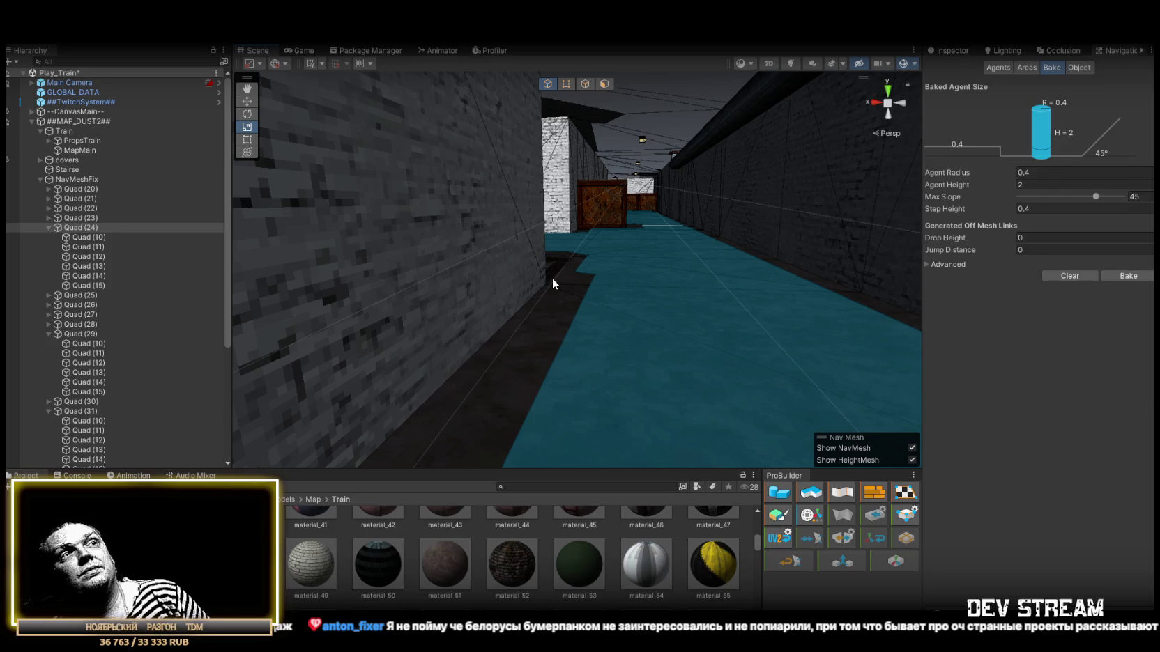
pyautogui.moveTo(806, 117)
pyautogui.mouseDown()
pyautogui.moveTo(337, 286)
pyautogui.moveTo(595, 311)
pyautogui.moveTo(651, 261)
pyautogui.moveTo(718, 342)
pyautogui.moveTo(574, 313)
pyautogui.moveTo(602, 303)
pyautogui.moveTo(852, 326)
pyautogui.moveTo(470, 281)
pyautogui.moveTo(680, 278)
pyautogui.moveTo(694, 295)
pyautogui.moveTo(456, 293)
pyautogui.moveTo(704, 299)
pyautogui.moveTo(549, 313)
pyautogui.moveTo(808, 310)
pyautogui.moveTo(543, 293)
pyautogui.moveTo(487, 321)
pyautogui.moveTo(697, 314)
pyautogui.mouseUp()
pyautogui.moveTo(780, 322)
pyautogui.mouseDown()
pyautogui.moveTo(769, 331)
pyautogui.moveTo(819, 345)
pyautogui.moveTo(972, 335)
pyautogui.moveTo(960, 339)
pyautogui.mouseUp()
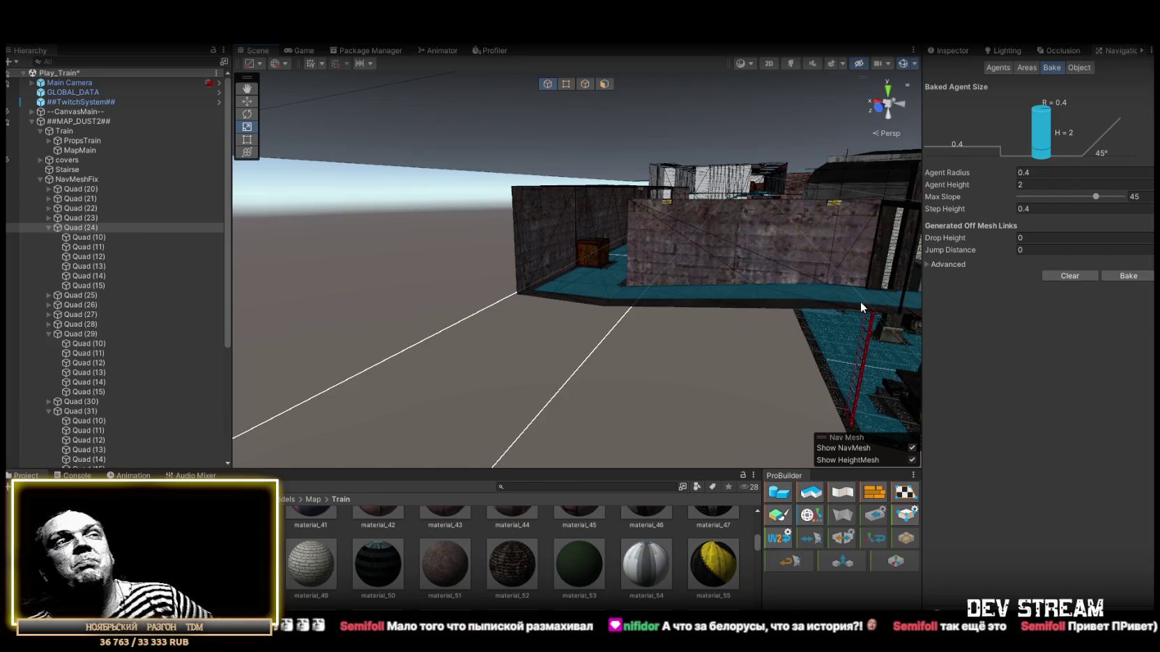
pyautogui.moveTo(633, 247)
pyautogui.mouseDown()
pyautogui.moveTo(654, 224)
pyautogui.moveTo(693, 214)
pyautogui.moveTo(633, 244)
pyautogui.moveTo(619, 238)
pyautogui.moveTo(623, 292)
pyautogui.moveTo(764, 274)
pyautogui.moveTo(277, 300)
pyautogui.moveTo(414, 316)
pyautogui.moveTo(865, 301)
pyautogui.moveTo(786, 340)
pyautogui.moveTo(663, 341)
pyautogui.moveTo(777, 350)
pyautogui.moveTo(721, 355)
pyautogui.moveTo(445, 329)
pyautogui.moveTo(531, 354)
pyautogui.moveTo(465, 324)
pyautogui.moveTo(549, 305)
pyautogui.moveTo(446, 245)
pyautogui.moveTo(386, 222)
pyautogui.moveTo(338, 244)
pyautogui.mouseUp()
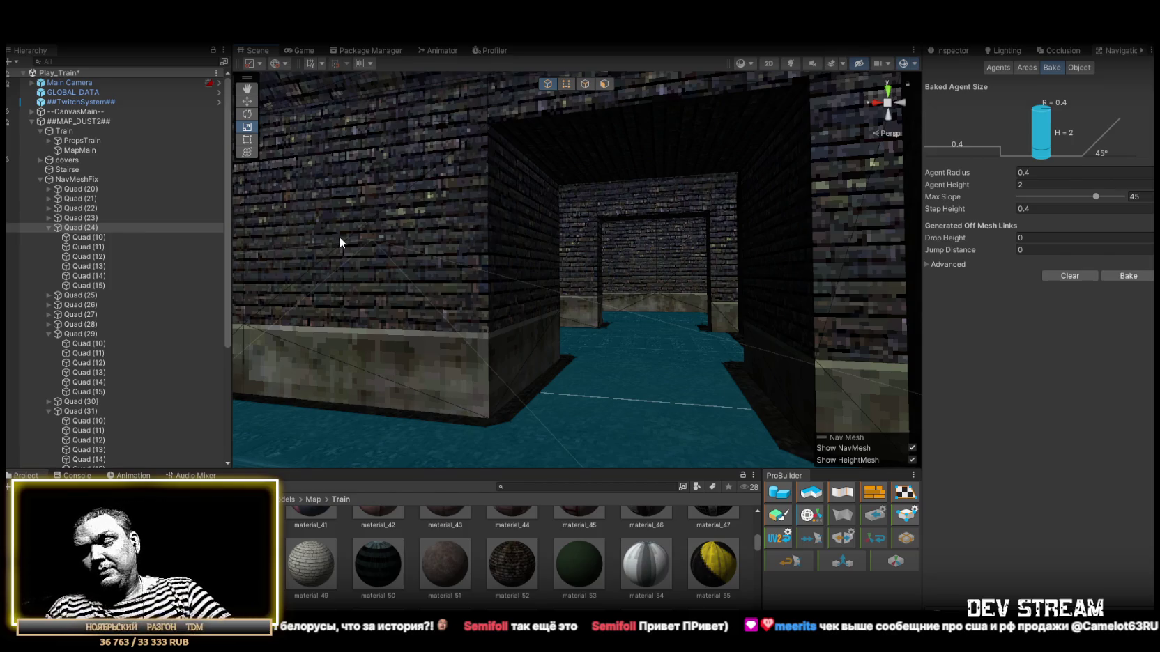
pyautogui.moveTo(341, 243)
pyautogui.mouseDown()
pyautogui.moveTo(570, 233)
pyautogui.moveTo(409, 251)
pyautogui.moveTo(531, 341)
pyautogui.moveTo(509, 310)
pyautogui.mouseUp()
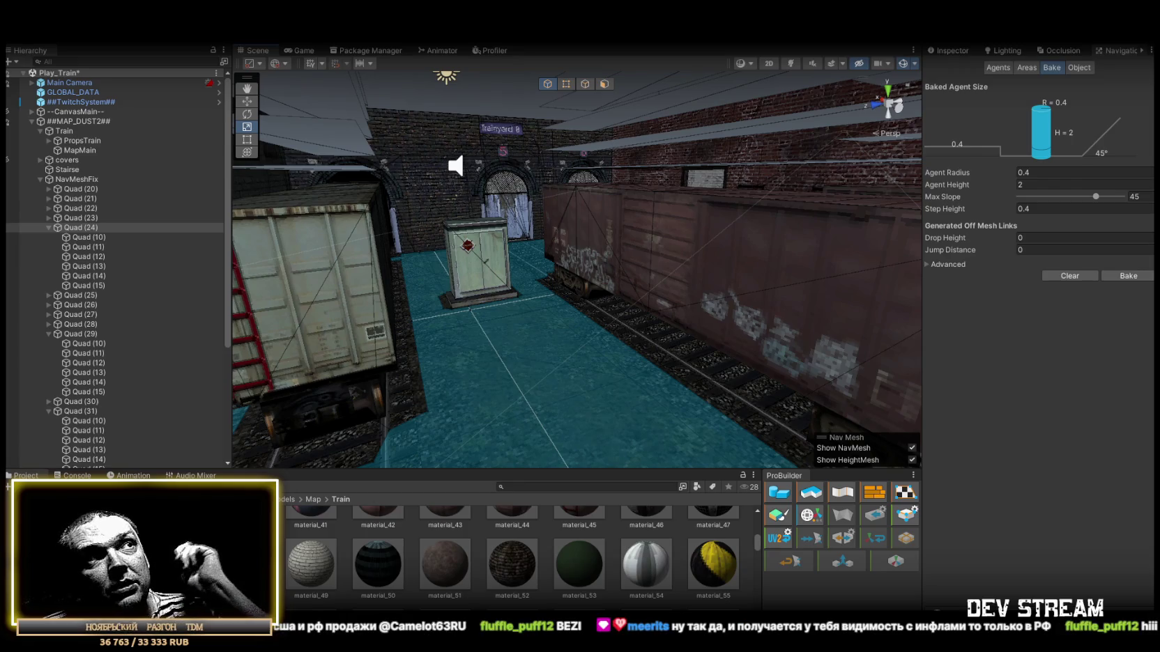
pyautogui.press('w')
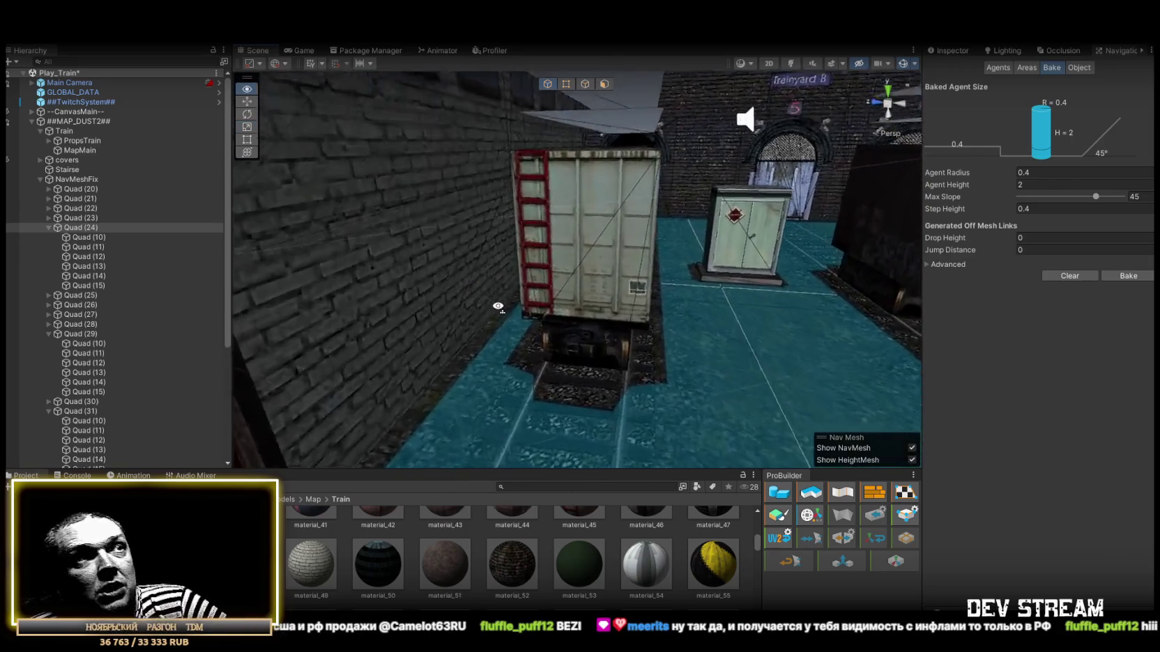
pyautogui.press('w')
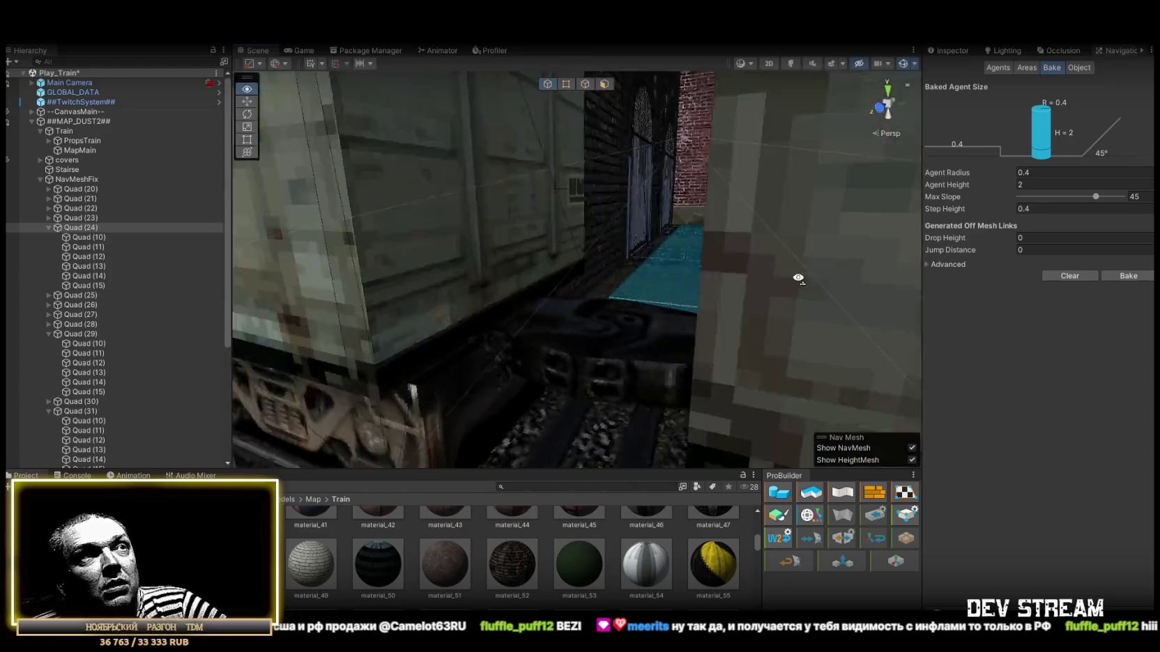
pyautogui.press('s')
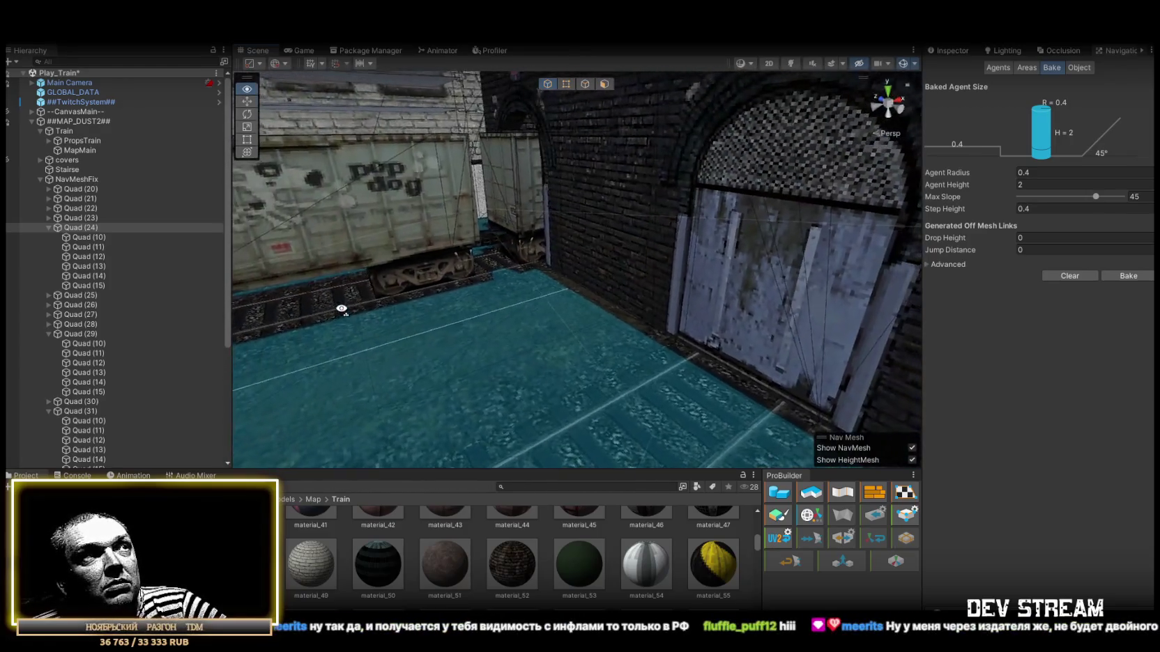
pyautogui.press('s')
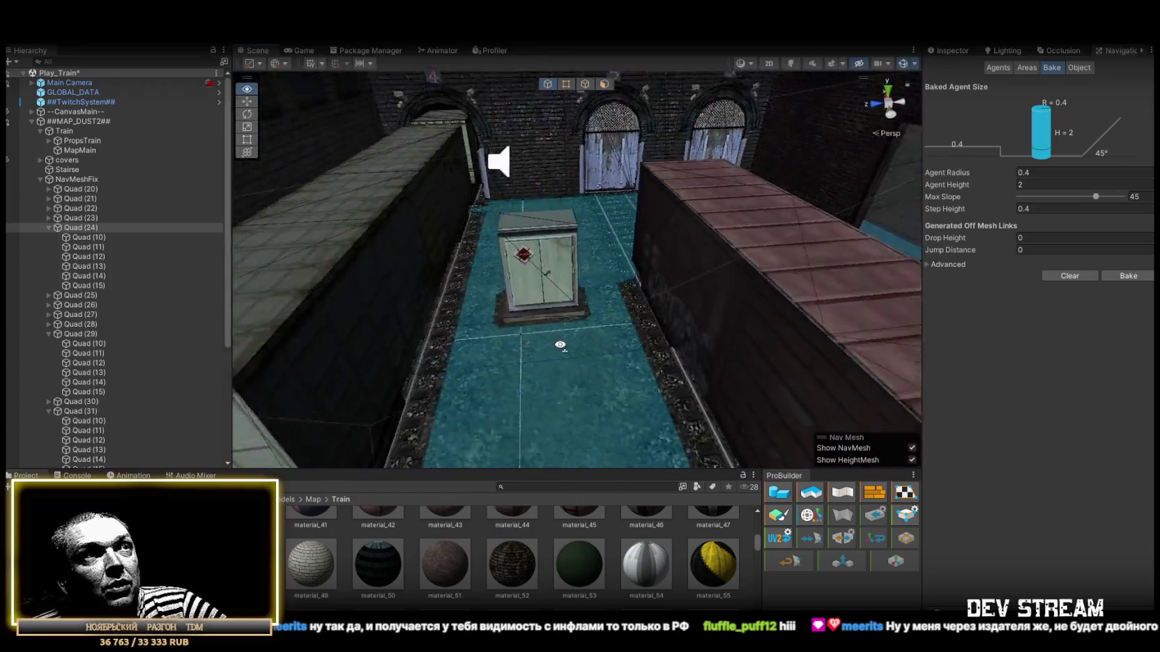
pyautogui.press('w')
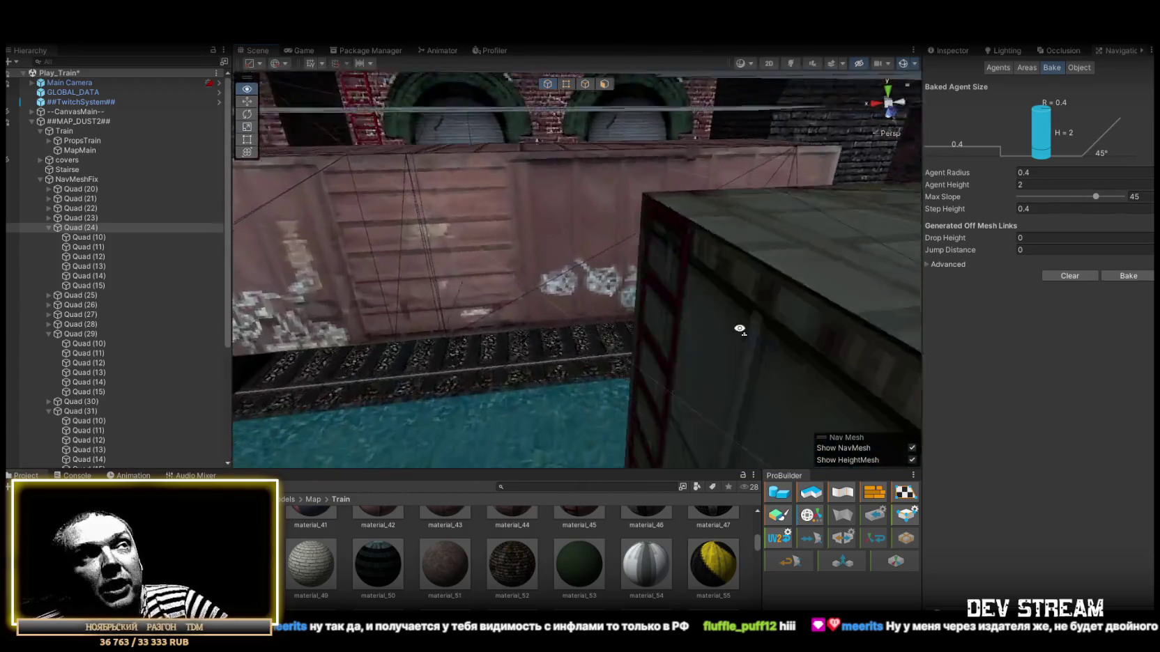
pyautogui.press('w')
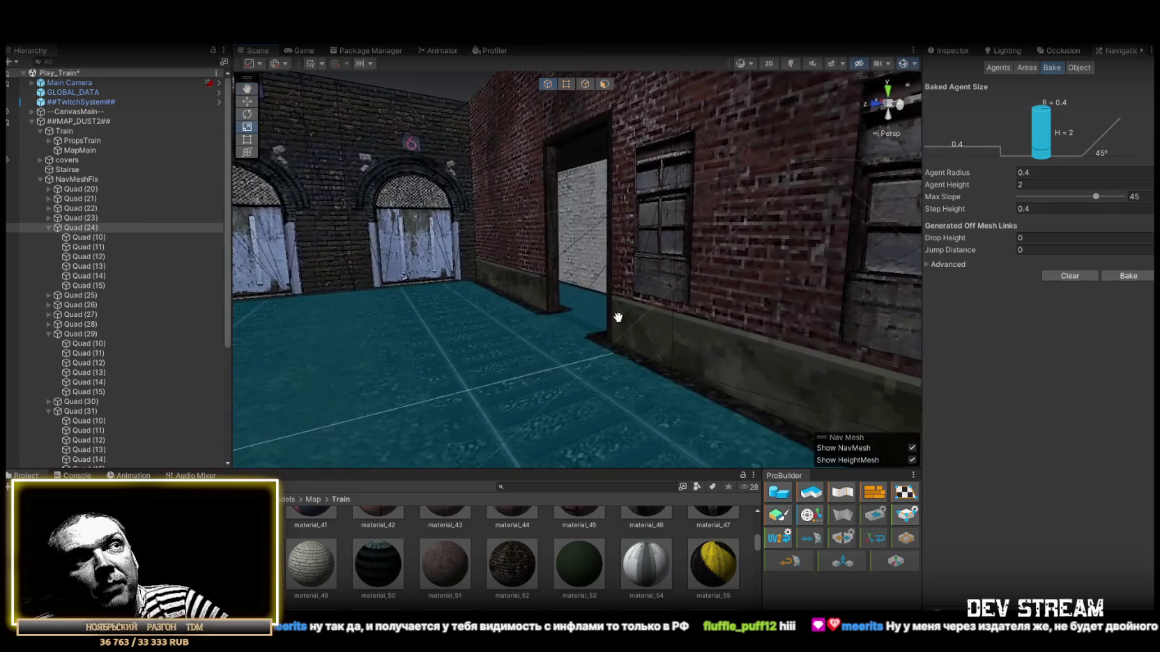
pyautogui.press('w')
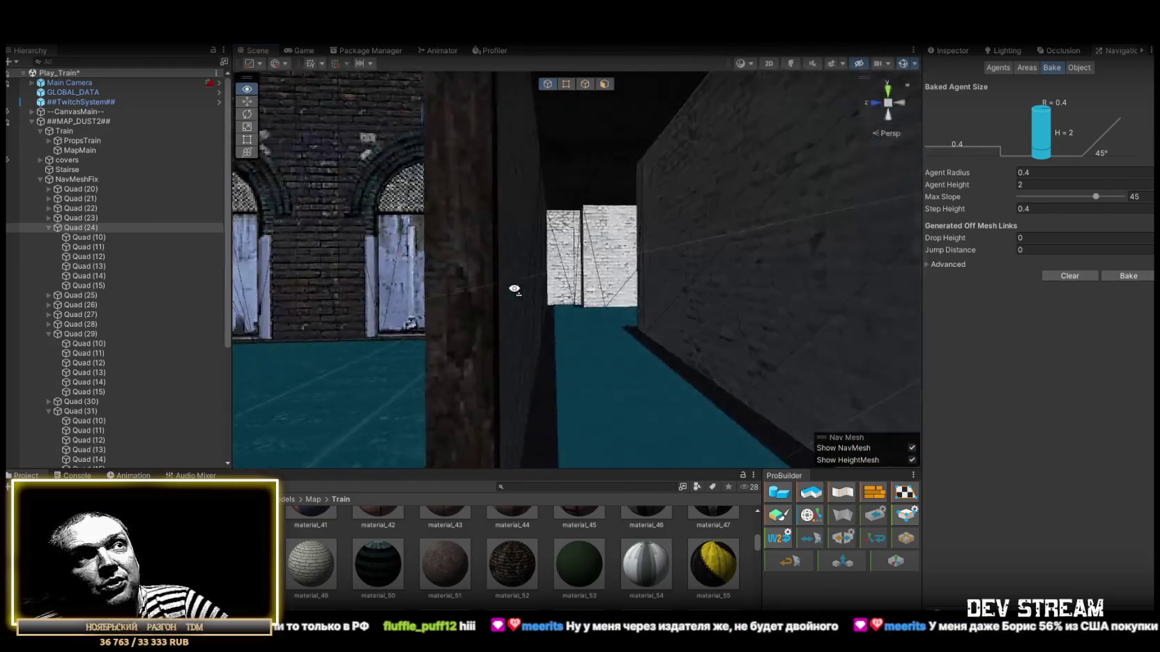
pyautogui.press('w')
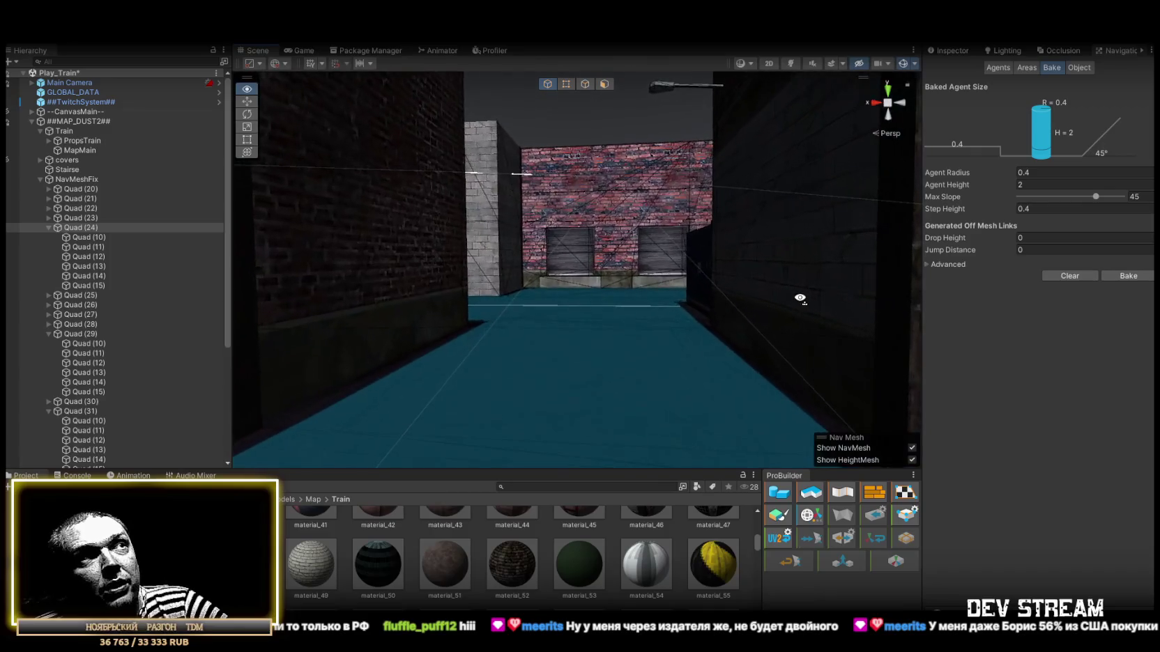
pyautogui.press('w')
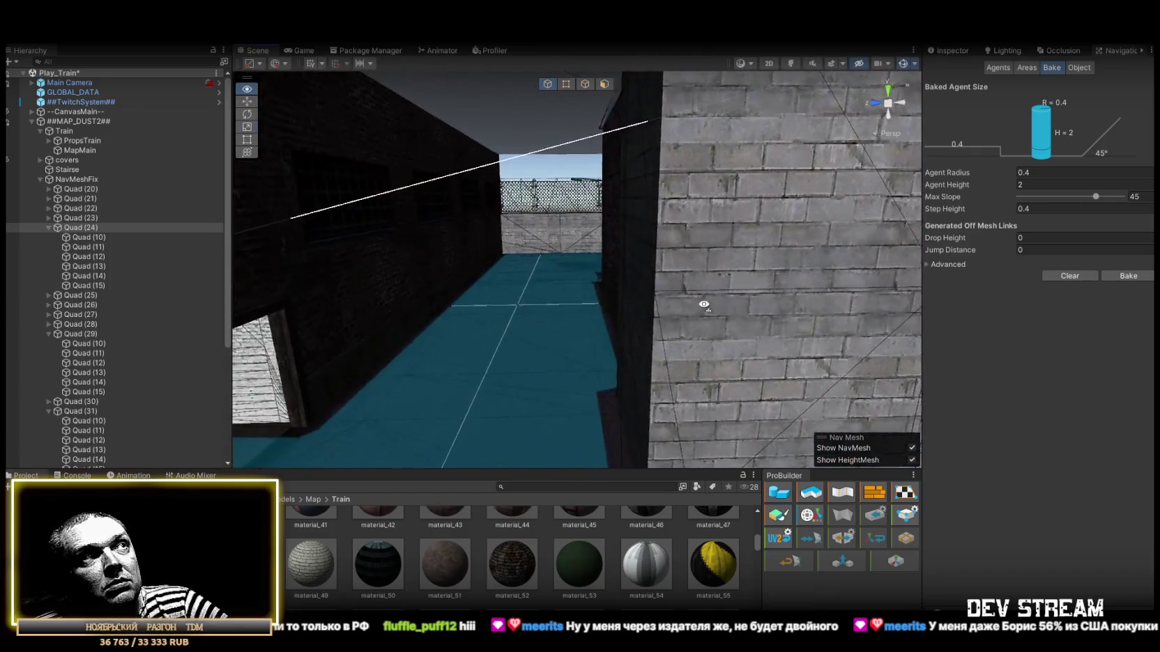
pyautogui.press('w')
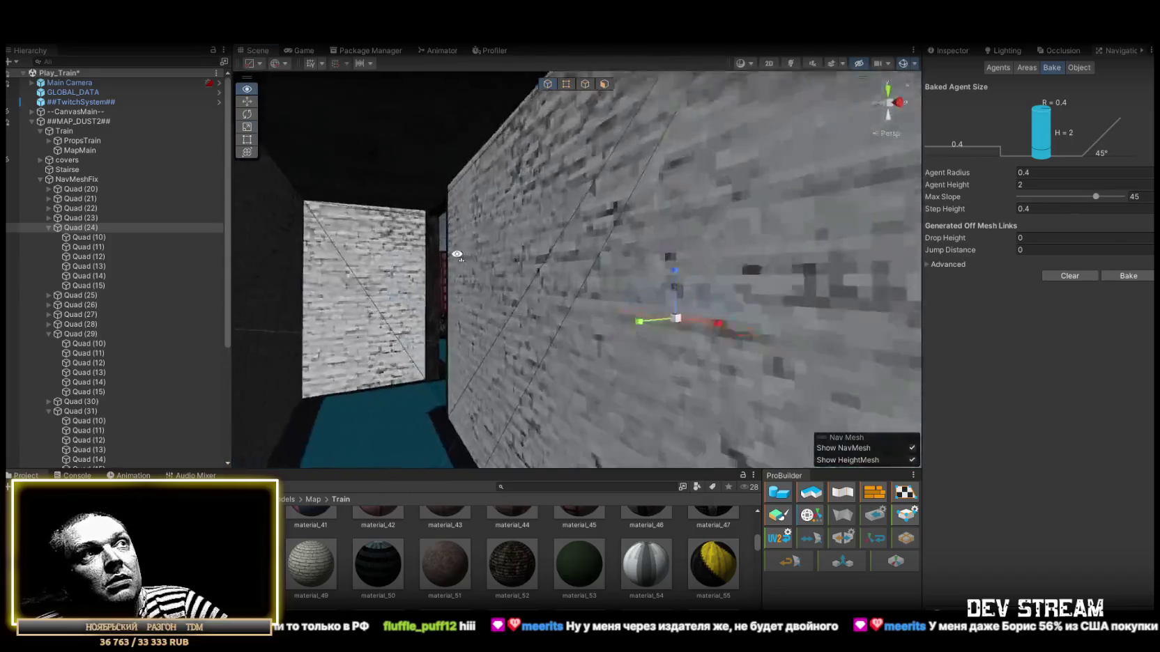
pyautogui.press('w')
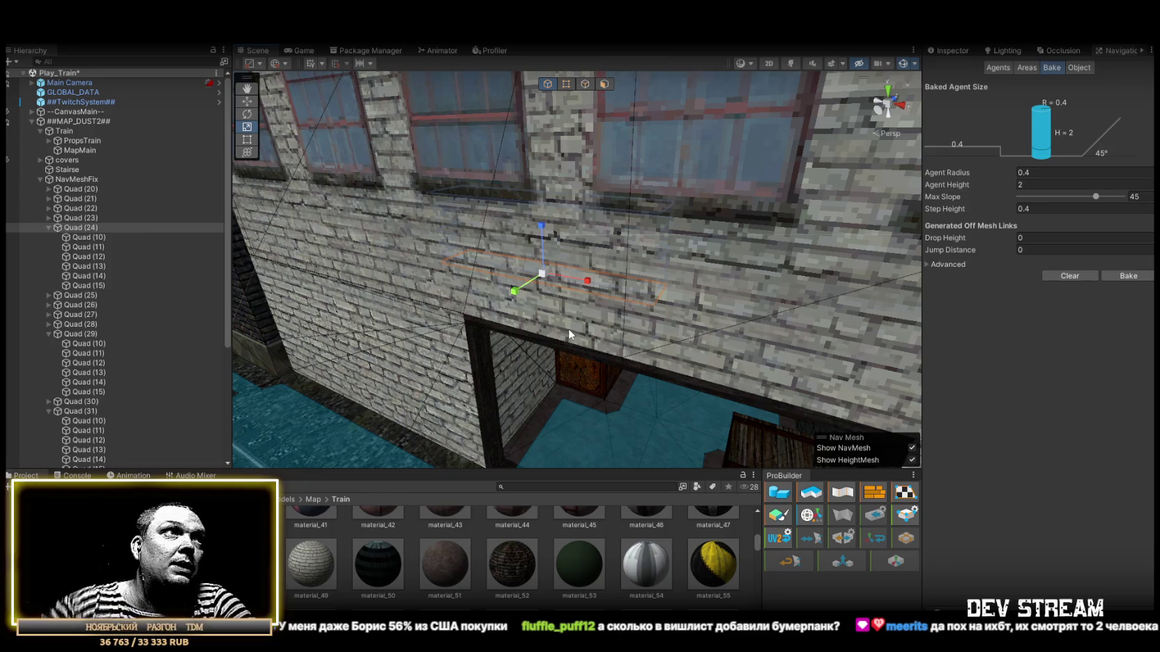
pyautogui.moveTo(566, 317)
pyautogui.mouseDown()
pyautogui.moveTo(445, 194)
pyautogui.moveTo(543, 242)
pyautogui.moveTo(737, 233)
pyautogui.moveTo(603, 223)
pyautogui.mouseUp()
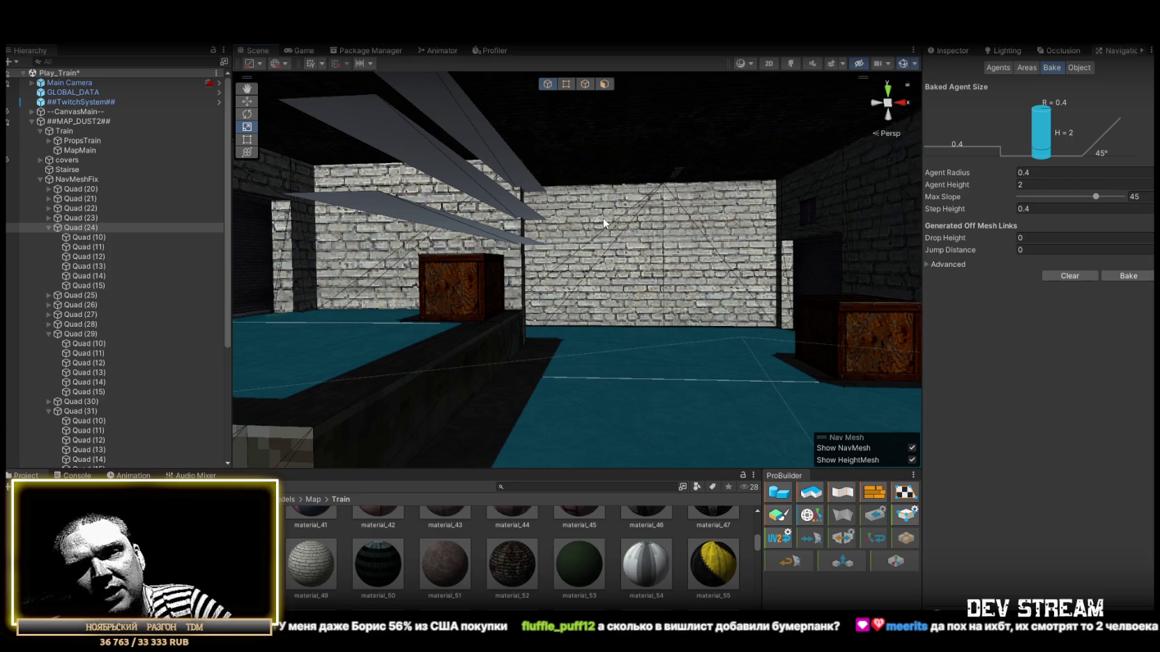
pyautogui.moveTo(604, 223)
pyautogui.mouseDown()
pyautogui.moveTo(225, 223)
pyautogui.moveTo(388, 215)
pyautogui.moveTo(678, 238)
pyautogui.moveTo(613, 233)
pyautogui.moveTo(525, 394)
pyautogui.moveTo(557, 410)
pyautogui.moveTo(585, 401)
pyautogui.moveTo(630, 303)
pyautogui.moveTo(441, 269)
pyautogui.moveTo(682, 138)
pyautogui.mouseUp()
pyautogui.click(681, 138)
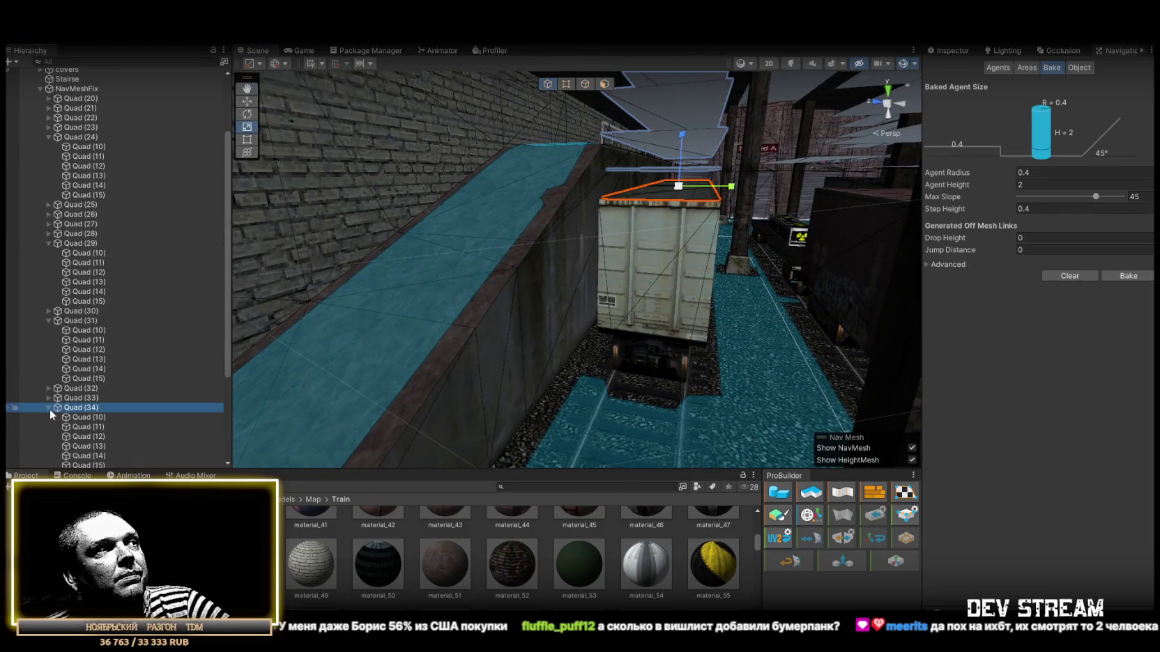
# Move the Quad (34) group down against the wall beside the train
pyautogui.click(49, 408)
pyautogui.moveTo(425, 234)
pyautogui.mouseDown()
pyautogui.moveTo(435, 228)
pyautogui.moveTo(407, 264)
pyautogui.moveTo(437, 280)
pyautogui.moveTo(487, 237)
pyautogui.moveTo(703, 134)
pyautogui.moveTo(657, 148)
pyautogui.mouseUp()
pyautogui.scroll(3, 656, 148)
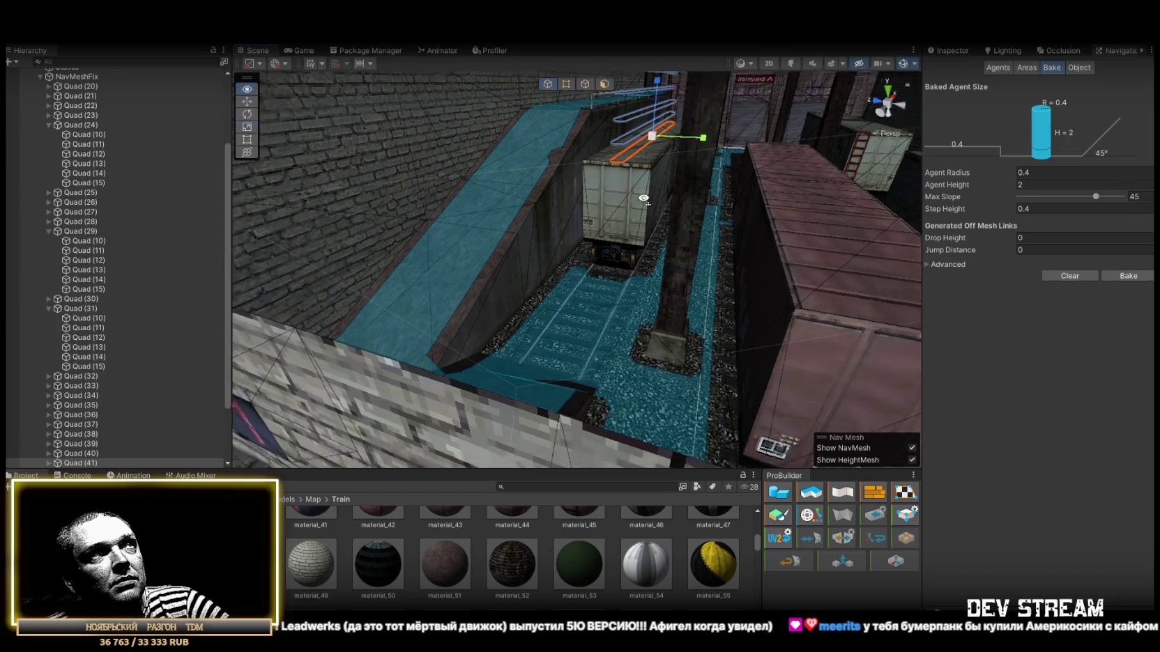
pyautogui.press('w')
pyautogui.moveTo(658, 148)
pyautogui.mouseDown()
pyautogui.moveTo(527, 315)
pyautogui.moveTo(492, 340)
pyautogui.moveTo(608, 319)
pyautogui.moveTo(631, 285)
pyautogui.moveTo(820, 288)
pyautogui.moveTo(695, 275)
pyautogui.moveTo(744, 263)
pyautogui.mouseUp()
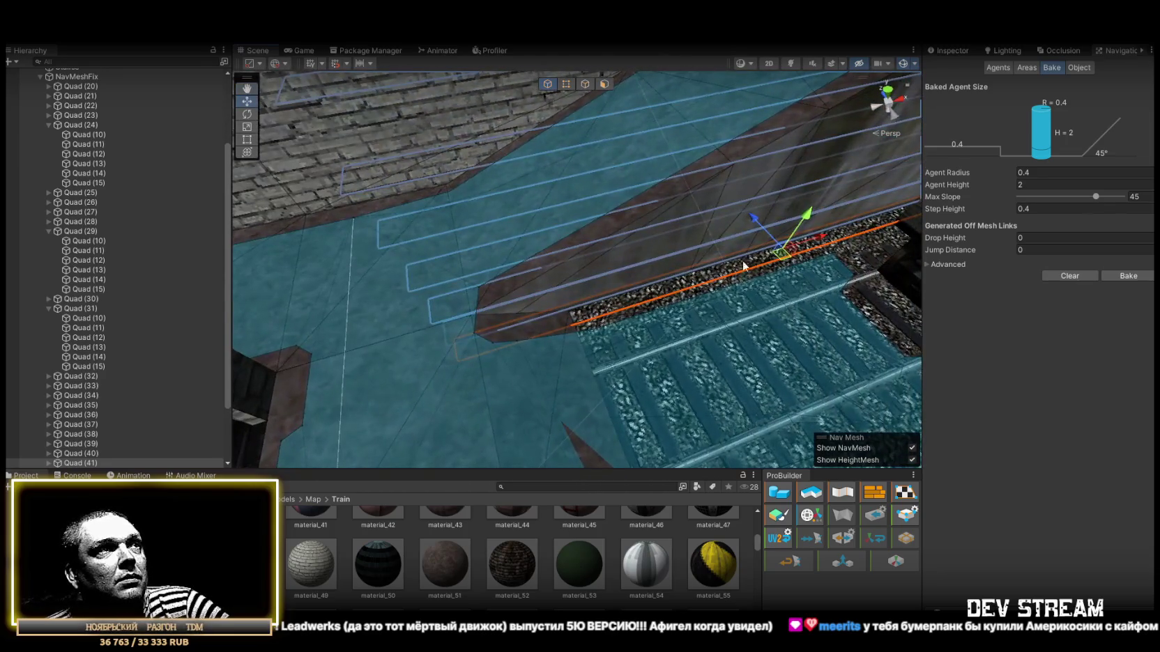
pyautogui.moveTo(849, 230)
pyautogui.mouseDown()
pyautogui.moveTo(790, 266)
pyautogui.moveTo(729, 263)
pyautogui.moveTo(630, 317)
pyautogui.mouseUp()
# Re-bake the NavMesh and select another fix quad over the tracks for resizing
pyautogui.press('r')
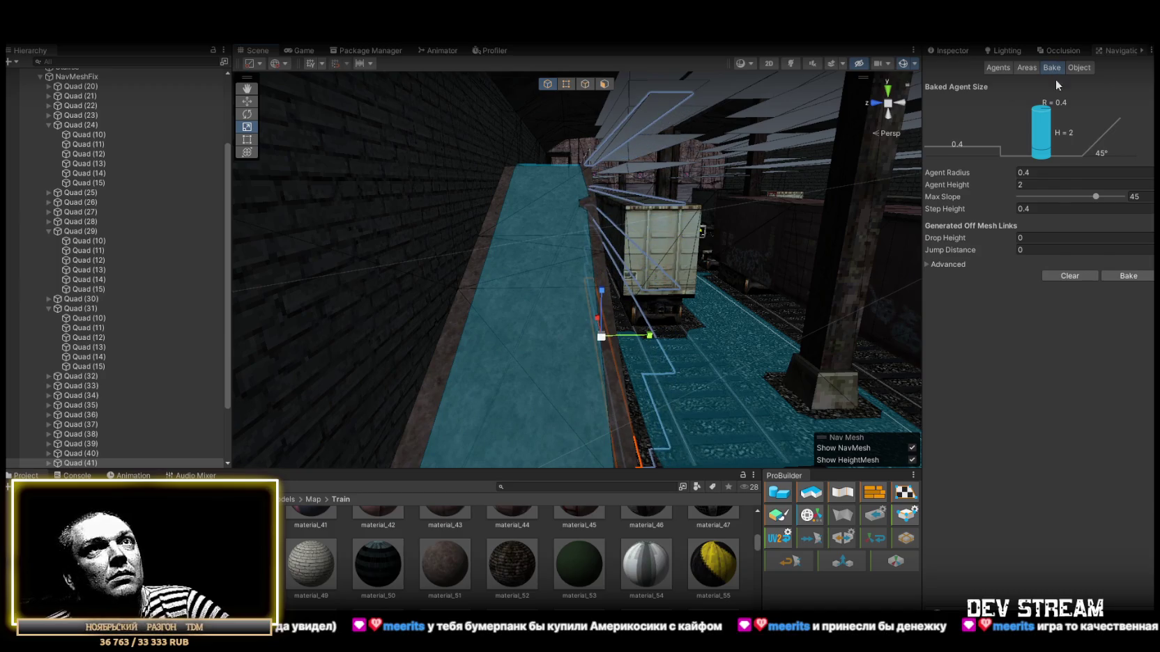
pyautogui.click(1129, 276)
pyautogui.moveTo(594, 221)
pyautogui.mouseDown()
pyautogui.moveTo(789, 364)
pyautogui.moveTo(655, 200)
pyautogui.moveTo(558, 195)
pyautogui.moveTo(586, 250)
pyautogui.moveTo(652, 283)
pyautogui.moveTo(591, 290)
pyautogui.mouseUp()
pyautogui.click(553, 193)
pyautogui.press('r')
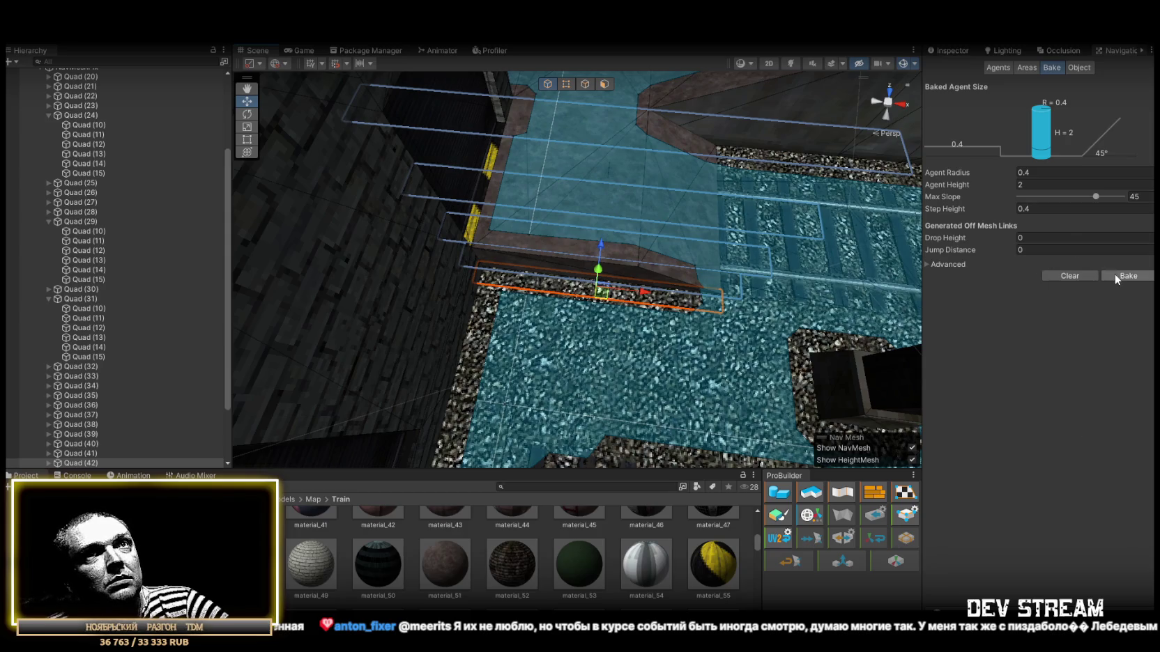
pyautogui.moveTo(809, 283); pyautogui.dragTo(613, 263)
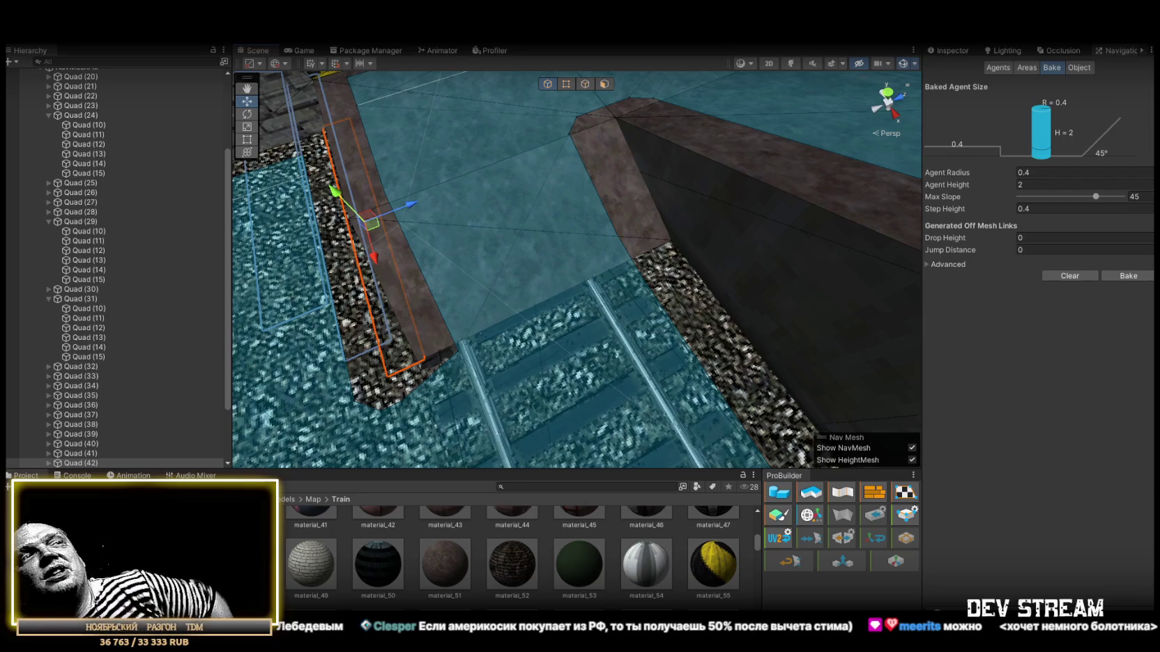
pyautogui.moveTo(666, 43)
pyautogui.mouseDown()
pyautogui.moveTo(429, 133)
pyautogui.moveTo(168, 172)
pyautogui.moveTo(178, 194)
pyautogui.moveTo(261, 214)
pyautogui.mouseUp()
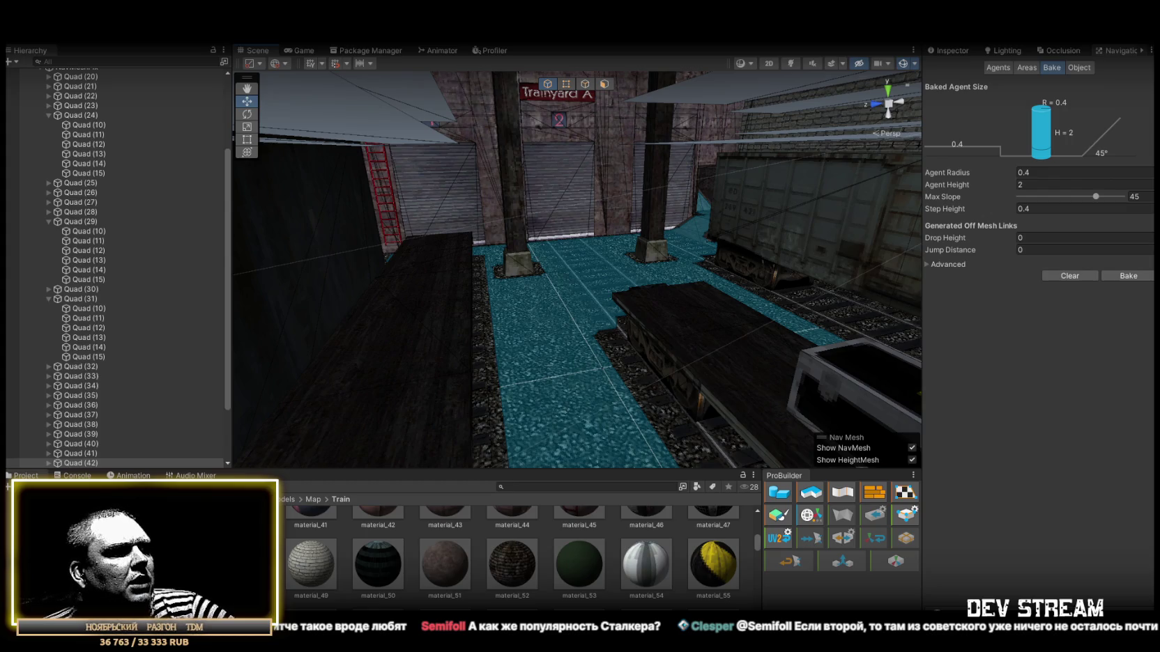
# Bring the Steamworks Wishlist Actions page forward, maximize it, and highlight the 55 deletions figure
pyautogui.moveTo(585, 649)
pyautogui.mouseDown()
pyautogui.moveTo(593, 348)
pyautogui.moveTo(669, 62)
pyautogui.mouseUp()
pyautogui.click(1053, 68)
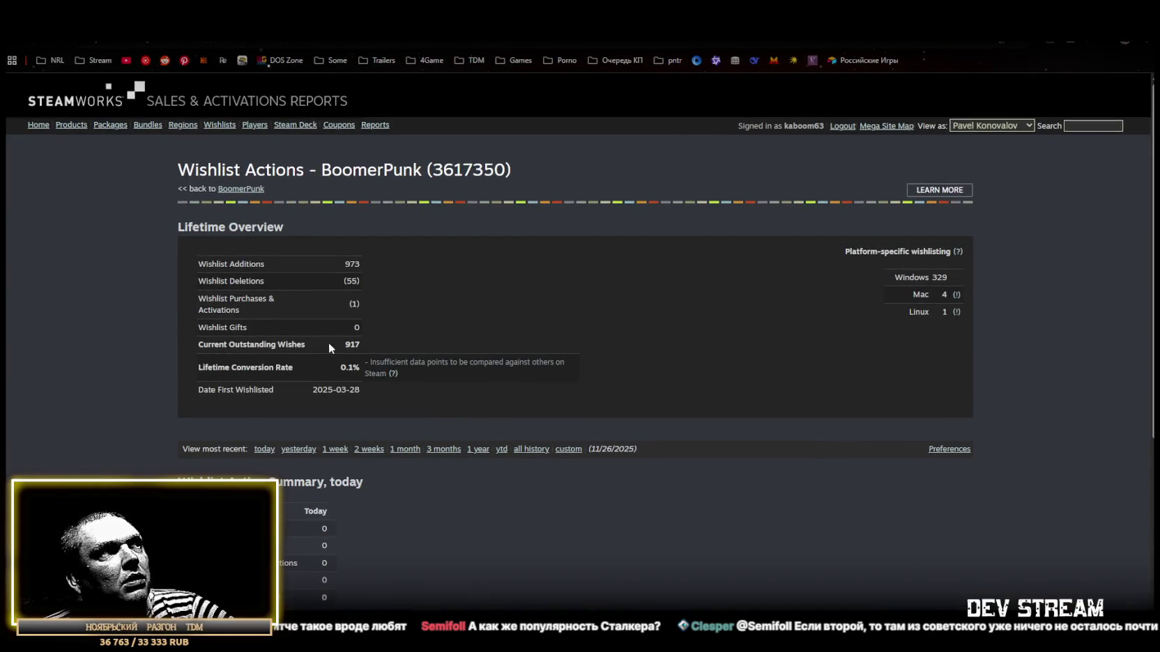
pyautogui.doubleClick(358, 282)
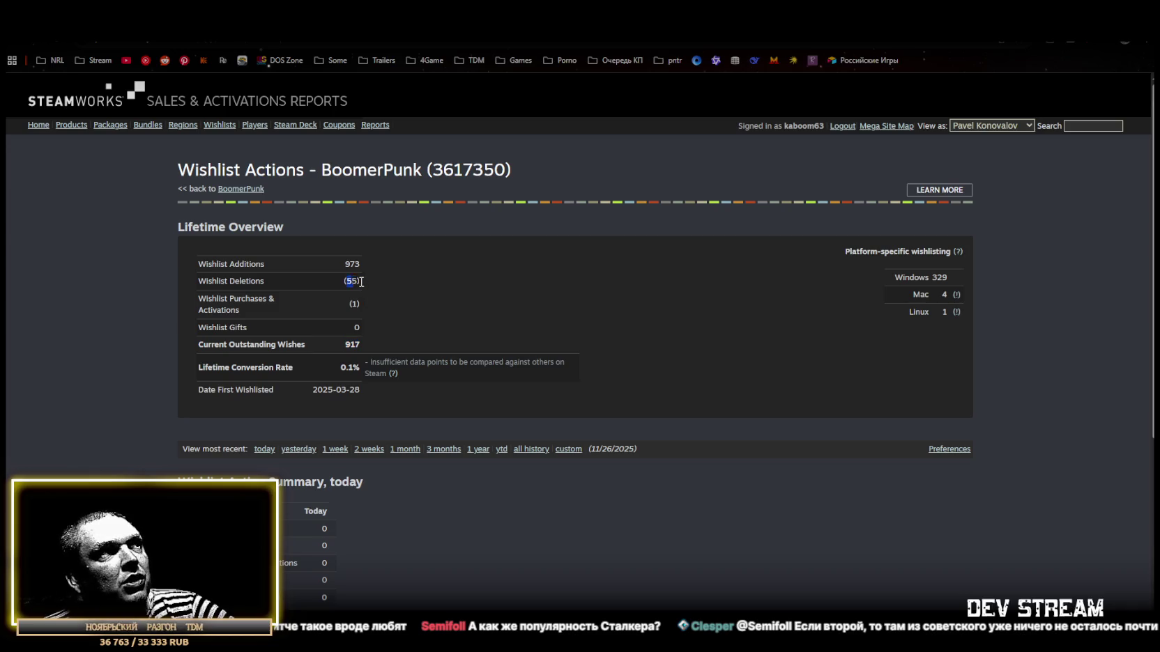
pyautogui.click(431, 406)
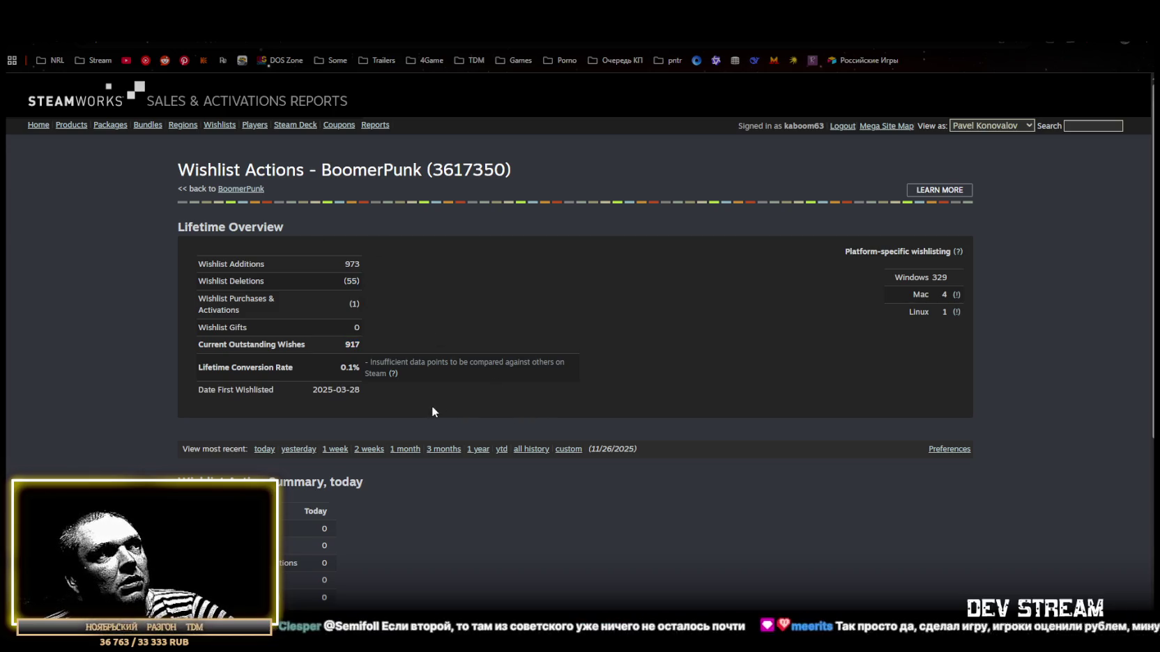
pyautogui.scroll(-5, 431, 410)
pyautogui.scroll(5, 441, 424)
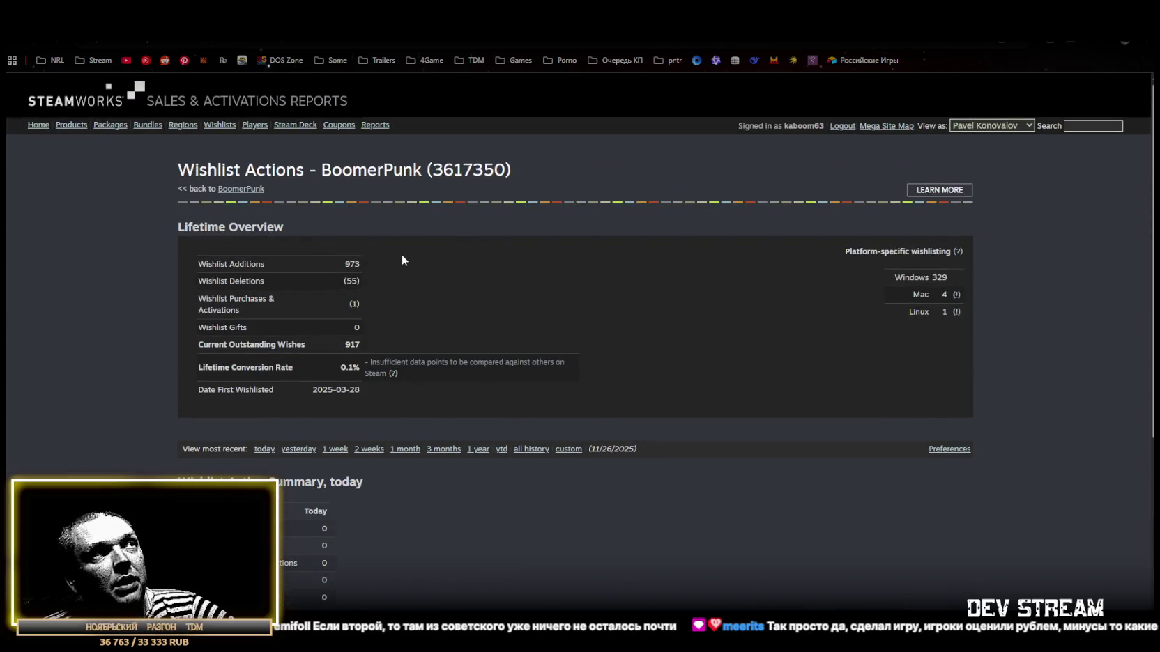
# Recheck the 55 deletions and 917 outstanding wishes figures, then return to Unity
pyautogui.doubleClick(349, 281)
pyautogui.click(427, 287)
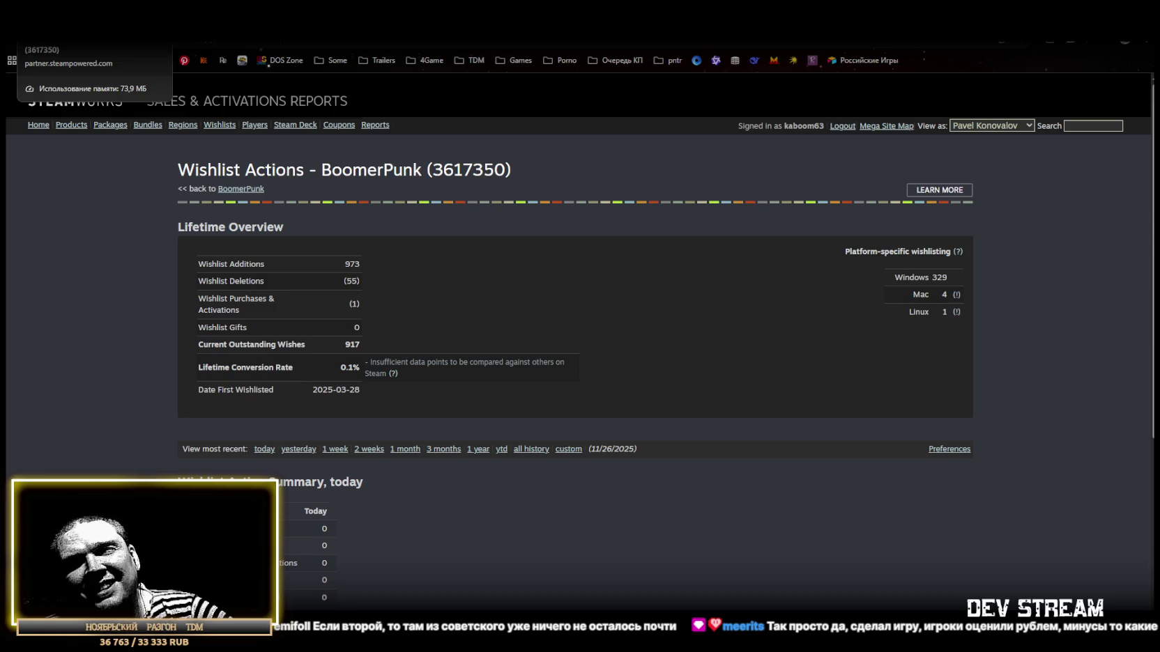
pyautogui.doubleClick(348, 345)
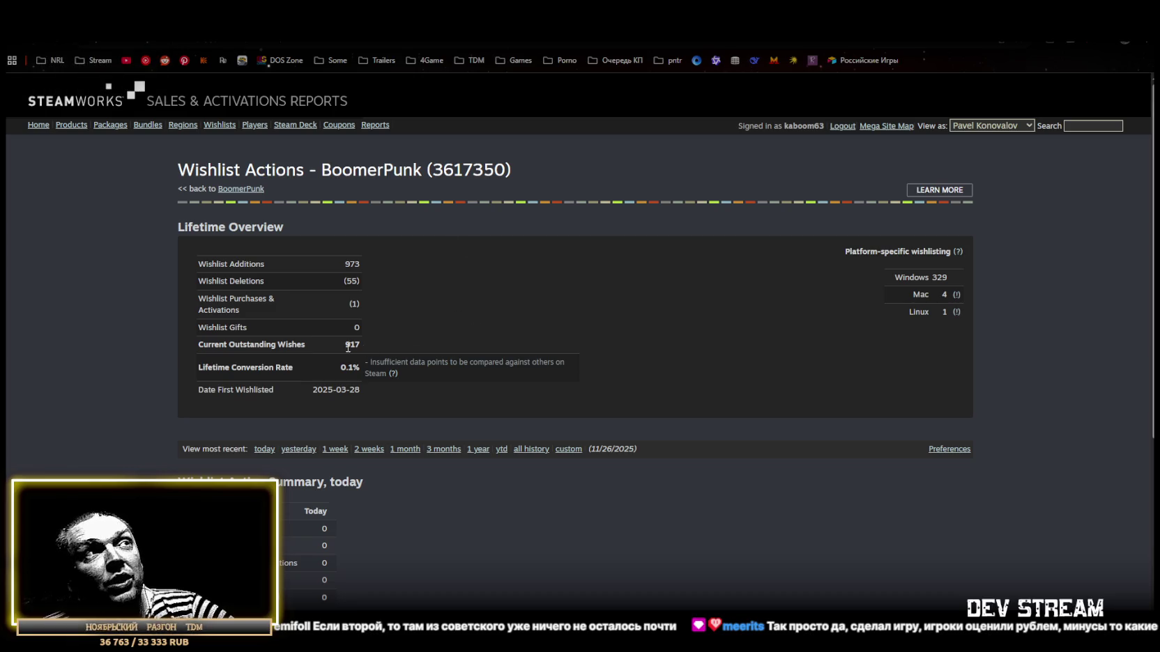
pyautogui.click(387, 353)
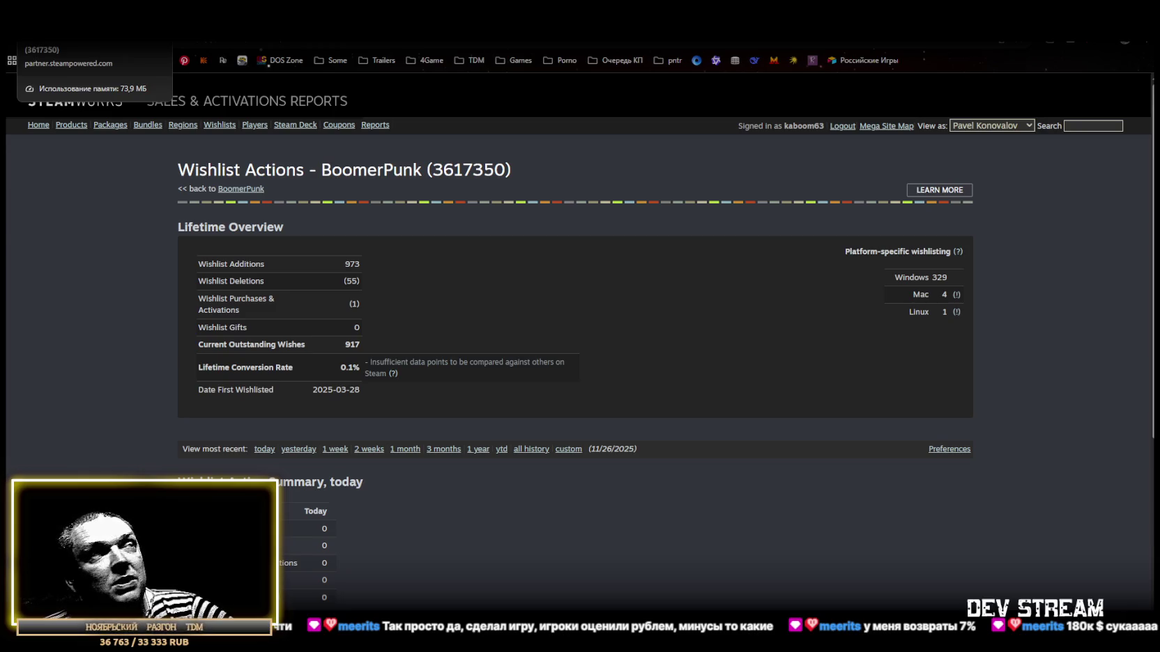
pyautogui.hotkey('alt', 'Tab')
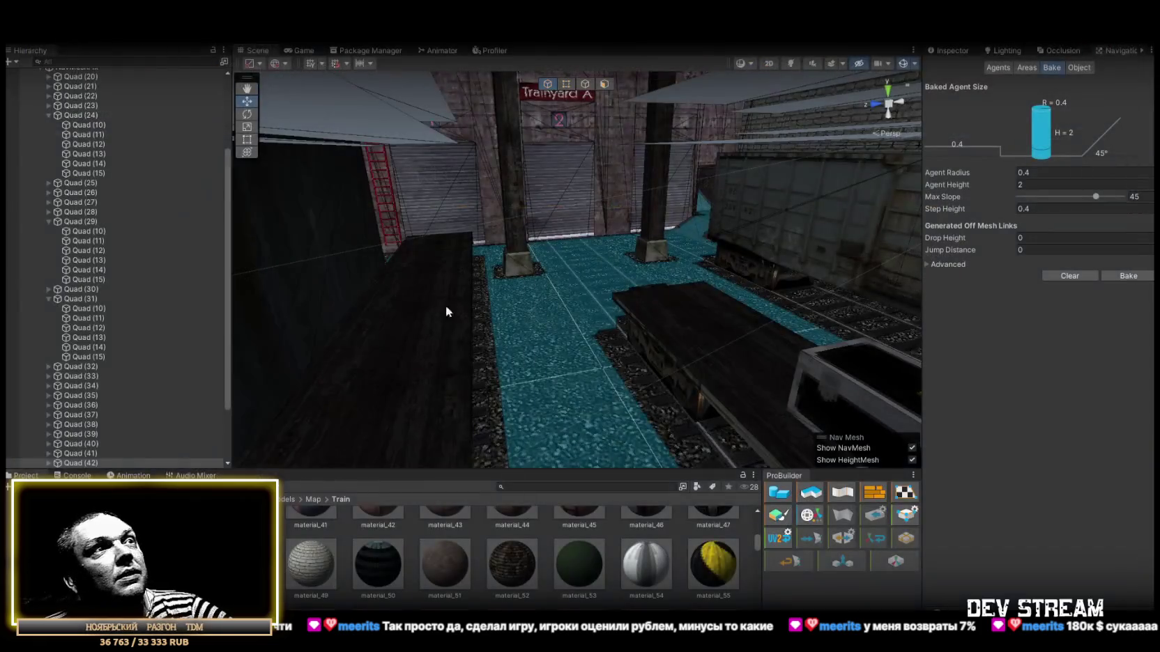
pyautogui.moveTo(673, 375); pyautogui.dragTo(653, 224)
pyautogui.moveTo(637, 250); pyautogui.dragTo(729, 261)
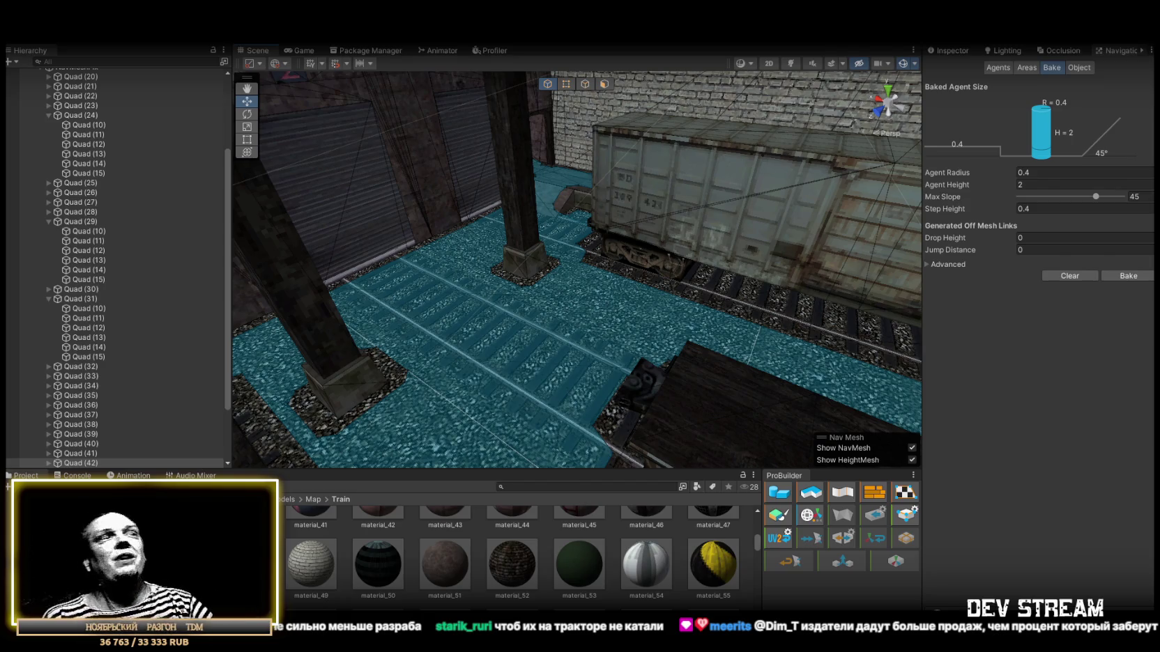
pyautogui.moveTo(539, 292)
pyautogui.mouseDown()
pyautogui.moveTo(729, 327)
pyautogui.moveTo(660, 383)
pyautogui.moveTo(702, 428)
pyautogui.moveTo(628, 382)
pyautogui.moveTo(816, 356)
pyautogui.moveTo(692, 329)
pyautogui.moveTo(595, 402)
pyautogui.mouseUp()
pyautogui.click(725, 305)
# Try tilting the selected quad, then stretch it wider across the track gap between boxcars
pyautogui.press('e')
pyautogui.moveTo(700, 408)
pyautogui.mouseDown()
pyautogui.moveTo(649, 363)
pyautogui.moveTo(604, 348)
pyautogui.moveTo(681, 377)
pyautogui.moveTo(578, 368)
pyautogui.moveTo(591, 370)
pyautogui.mouseUp()
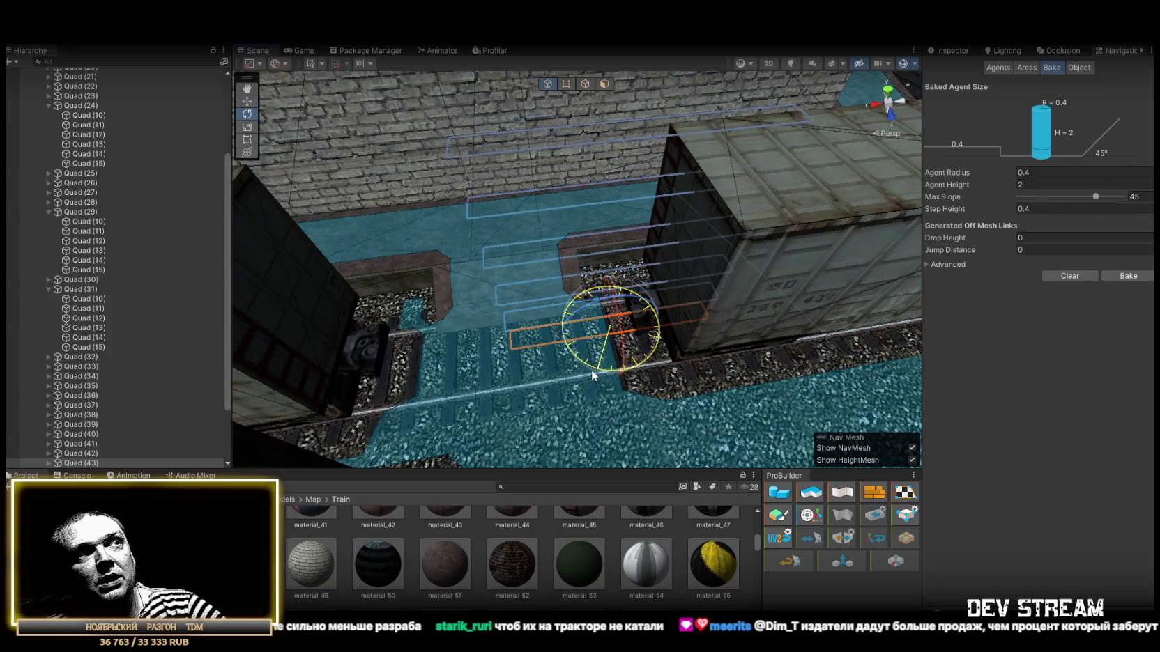
pyautogui.press('r')
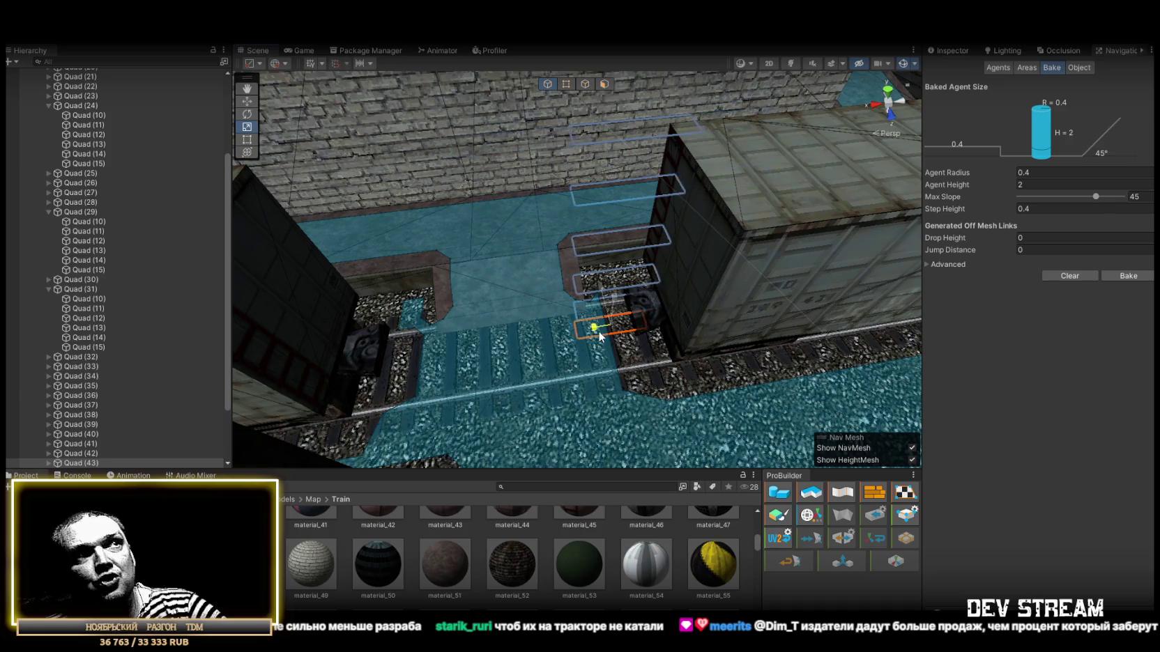
pyautogui.moveTo(624, 332)
pyautogui.mouseDown()
pyautogui.moveTo(708, 336)
pyautogui.moveTo(702, 294)
pyautogui.mouseUp()
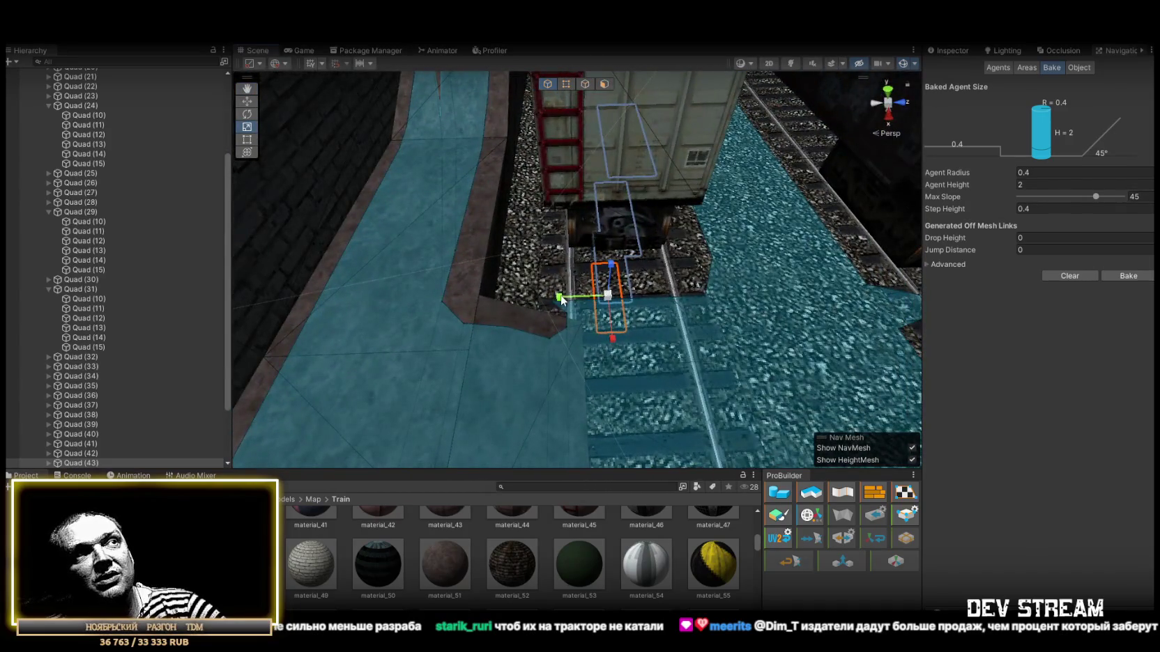
pyautogui.moveTo(600, 300)
pyautogui.mouseDown()
pyautogui.moveTo(315, 276)
pyautogui.moveTo(619, 339)
pyautogui.moveTo(601, 329)
pyautogui.moveTo(613, 315)
pyautogui.mouseUp()
pyautogui.press('w')
pyautogui.moveTo(682, 334)
pyautogui.mouseDown()
pyautogui.moveTo(630, 307)
pyautogui.moveTo(370, 303)
pyautogui.moveTo(397, 298)
pyautogui.mouseUp()
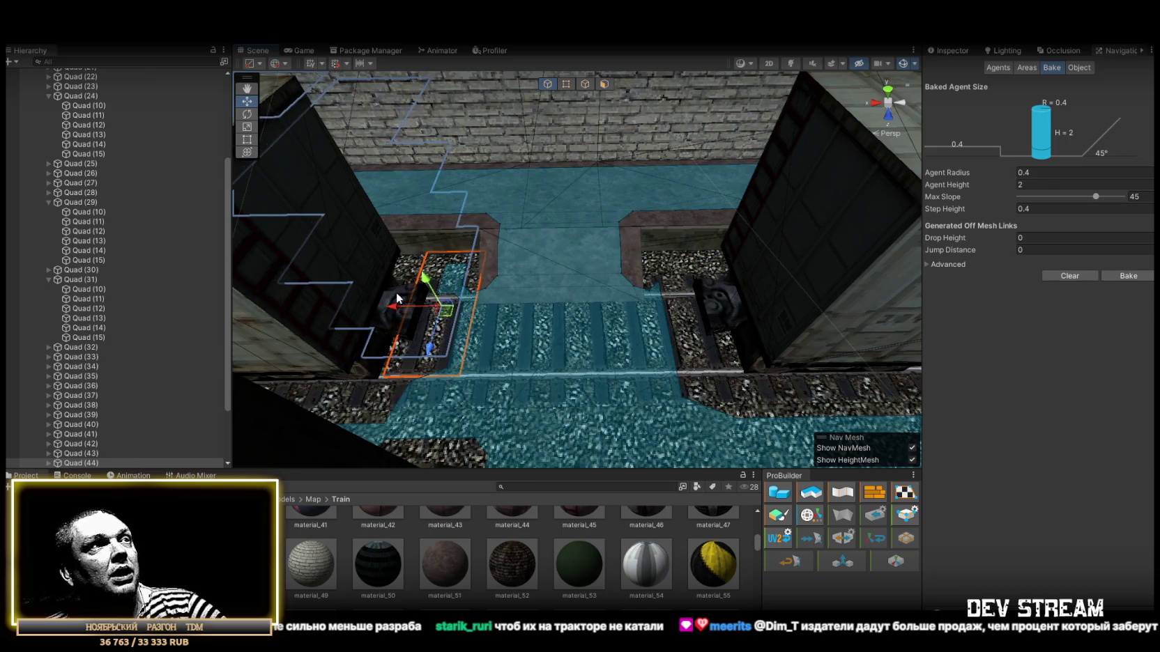
# Select Quad (43) on the right-hand track and frame it in the Scene view
pyautogui.click(87, 453)
pyautogui.press('f')
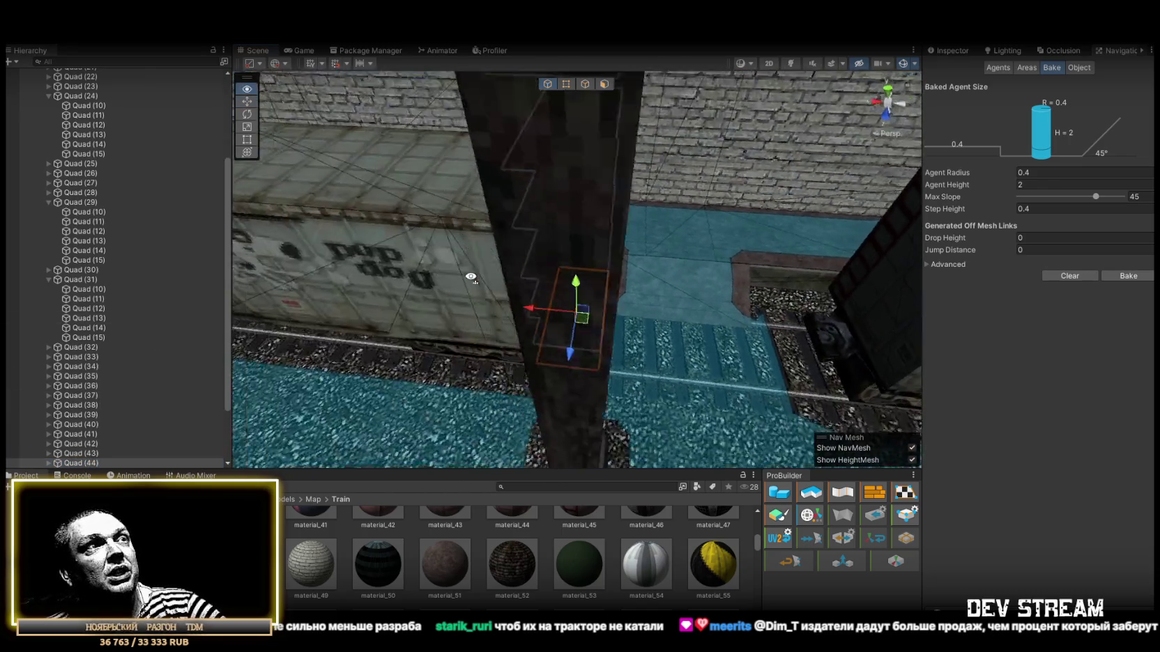
pyautogui.moveTo(478, 272)
pyautogui.mouseDown()
pyautogui.moveTo(510, 311)
pyautogui.moveTo(689, 269)
pyautogui.mouseUp()
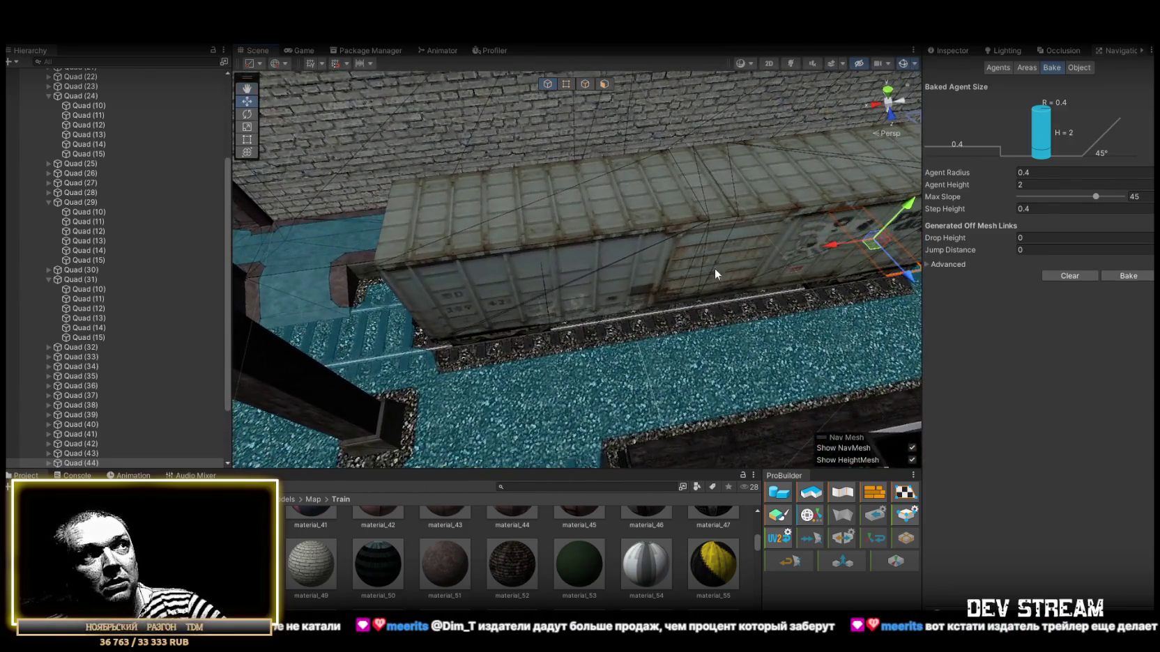
pyautogui.click(837, 253)
pyautogui.moveTo(837, 252)
pyautogui.mouseDown()
pyautogui.moveTo(344, 296)
pyautogui.moveTo(337, 272)
pyautogui.moveTo(381, 270)
pyautogui.moveTo(558, 355)
pyautogui.mouseUp()
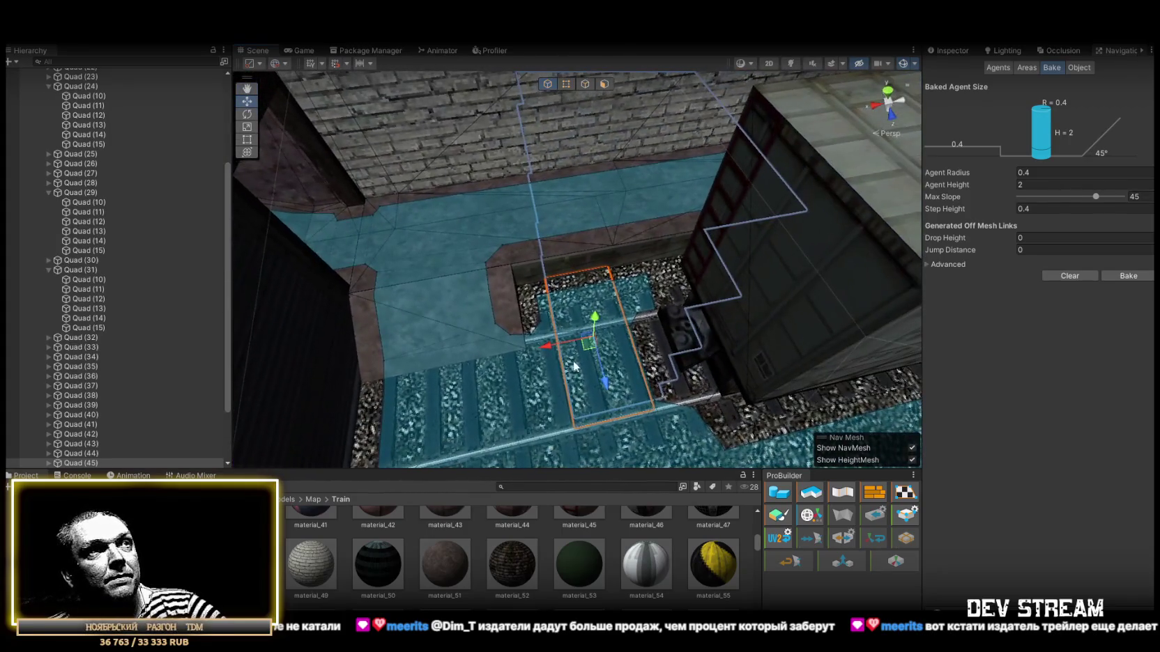
# Narrow Quad (43), shift it left, and check the rebaked NavMesh around it
pyautogui.press('r')
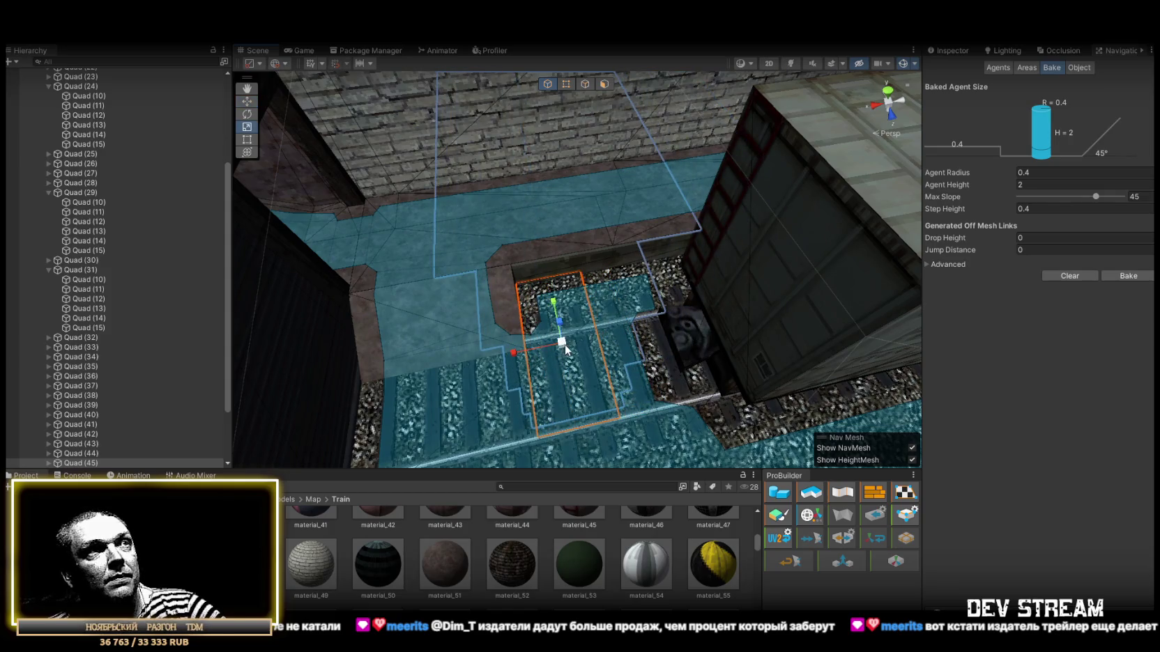
pyautogui.moveTo(532, 345)
pyautogui.mouseDown()
pyautogui.moveTo(550, 338)
pyautogui.moveTo(517, 328)
pyautogui.moveTo(557, 339)
pyautogui.moveTo(380, 333)
pyautogui.moveTo(594, 302)
pyautogui.mouseUp()
pyautogui.press('w')
pyautogui.press('r')
pyautogui.moveTo(523, 305)
pyautogui.mouseDown()
pyautogui.moveTo(548, 300)
pyautogui.moveTo(482, 306)
pyautogui.moveTo(628, 283)
pyautogui.moveTo(554, 286)
pyautogui.mouseUp()
pyautogui.press('w')
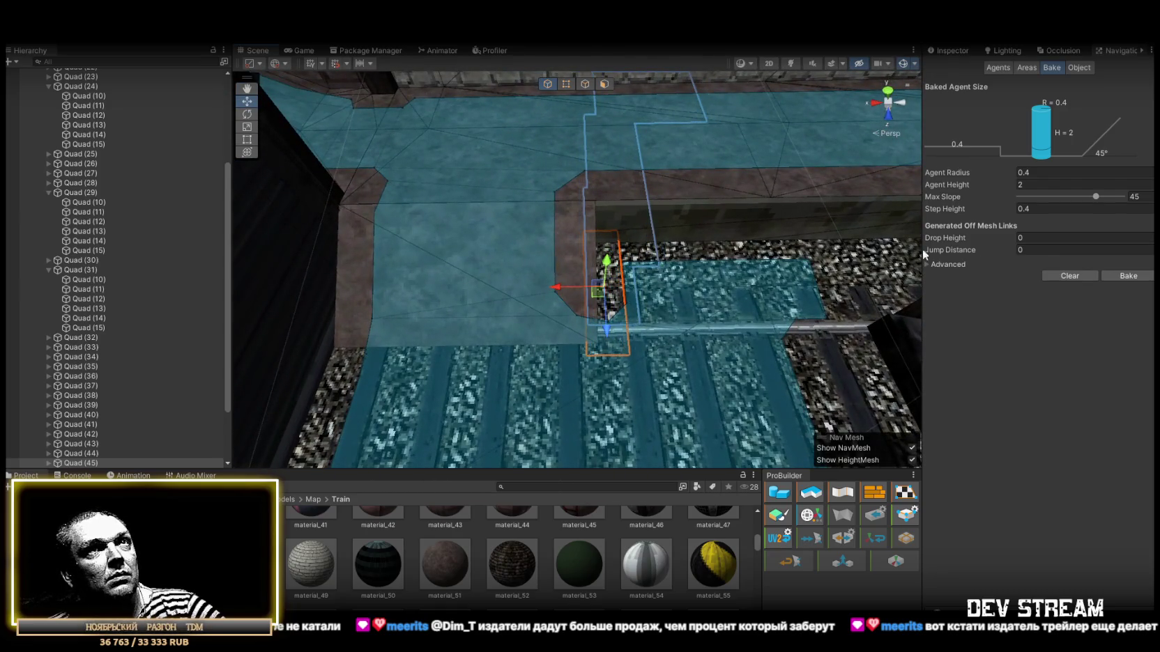
pyautogui.moveTo(763, 277)
pyautogui.mouseDown()
pyautogui.moveTo(756, 308)
pyautogui.moveTo(580, 299)
pyautogui.moveTo(653, 279)
pyautogui.mouseUp()
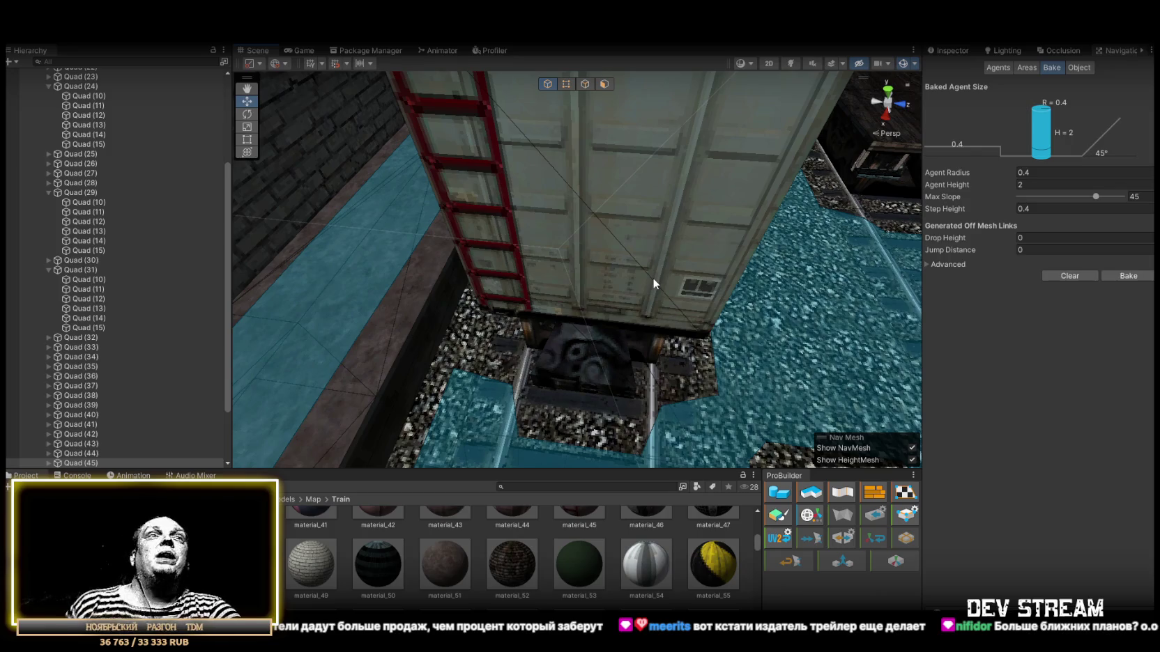
pyautogui.moveTo(654, 293)
pyautogui.mouseDown()
pyautogui.moveTo(766, 227)
pyautogui.moveTo(694, 259)
pyautogui.moveTo(646, 199)
pyautogui.moveTo(589, 244)
pyautogui.moveTo(693, 249)
pyautogui.moveTo(487, 240)
pyautogui.moveTo(440, 290)
pyautogui.moveTo(397, 367)
pyautogui.moveTo(630, 243)
pyautogui.moveTo(650, 245)
pyautogui.moveTo(549, 319)
pyautogui.moveTo(786, 337)
pyautogui.moveTo(795, 374)
pyautogui.mouseUp()
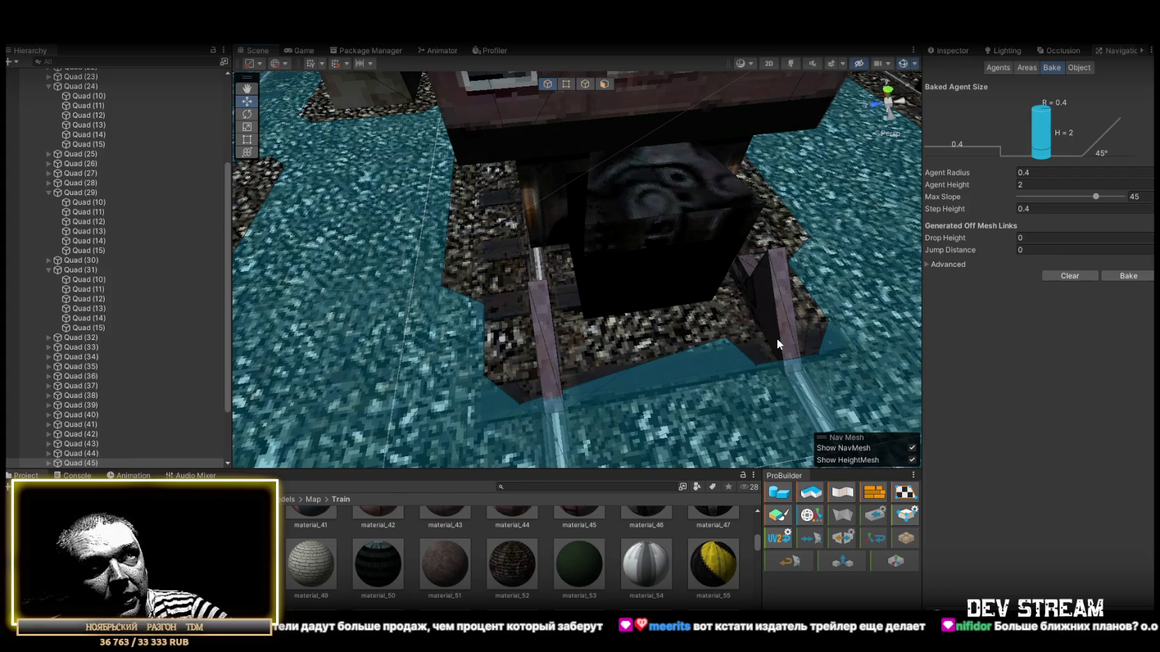
pyautogui.moveTo(775, 338)
pyautogui.mouseDown()
pyautogui.moveTo(840, 237)
pyautogui.moveTo(518, 233)
pyautogui.moveTo(743, 228)
pyautogui.moveTo(652, 184)
pyautogui.mouseUp()
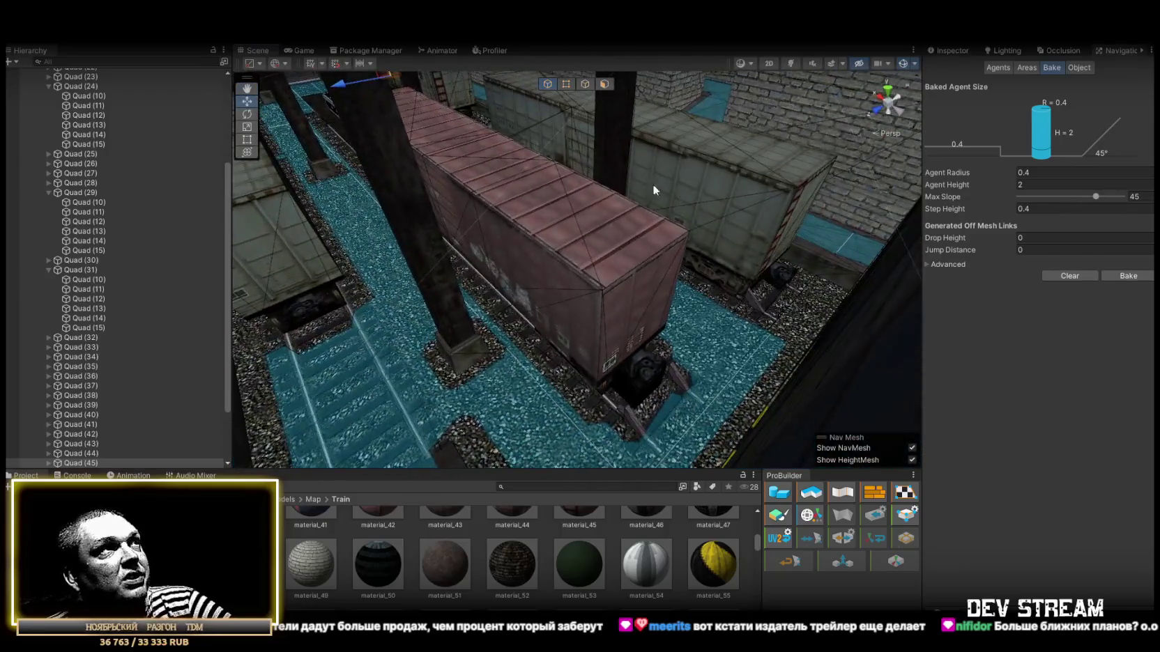
# Slide the quad under the pink boxcar along the ground and widen it across the track
pyautogui.moveTo(384, 74); pyautogui.dragTo(432, 157)
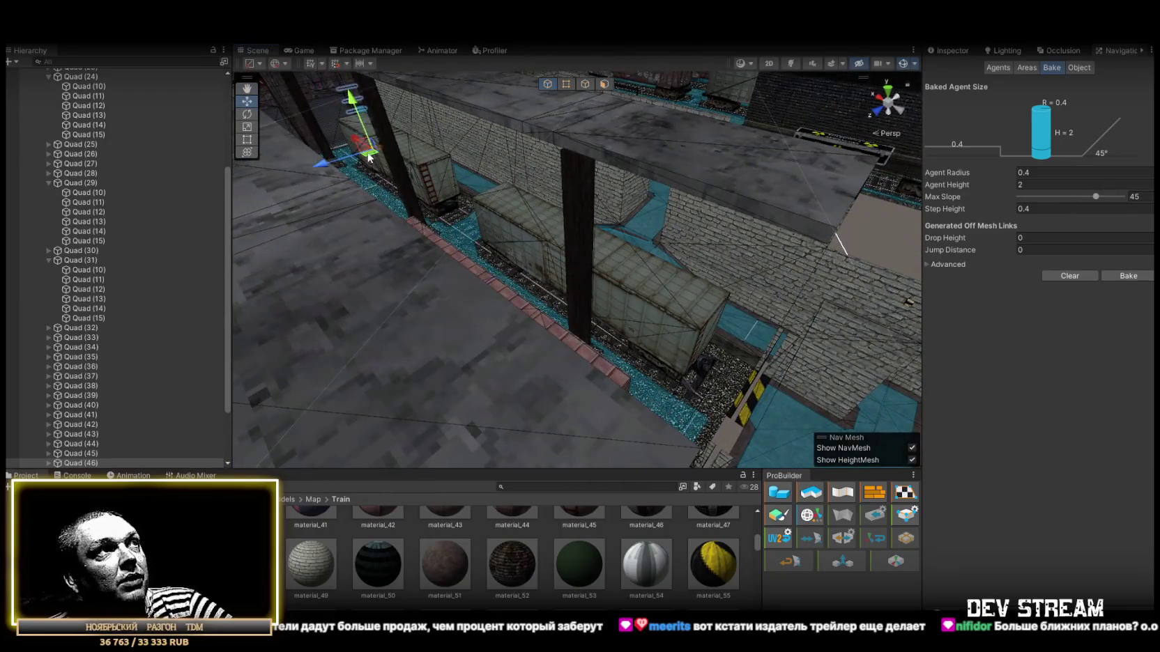
pyautogui.moveTo(627, 436); pyautogui.dragTo(636, 430)
pyautogui.moveTo(657, 391); pyautogui.dragTo(637, 380)
pyautogui.press('f')
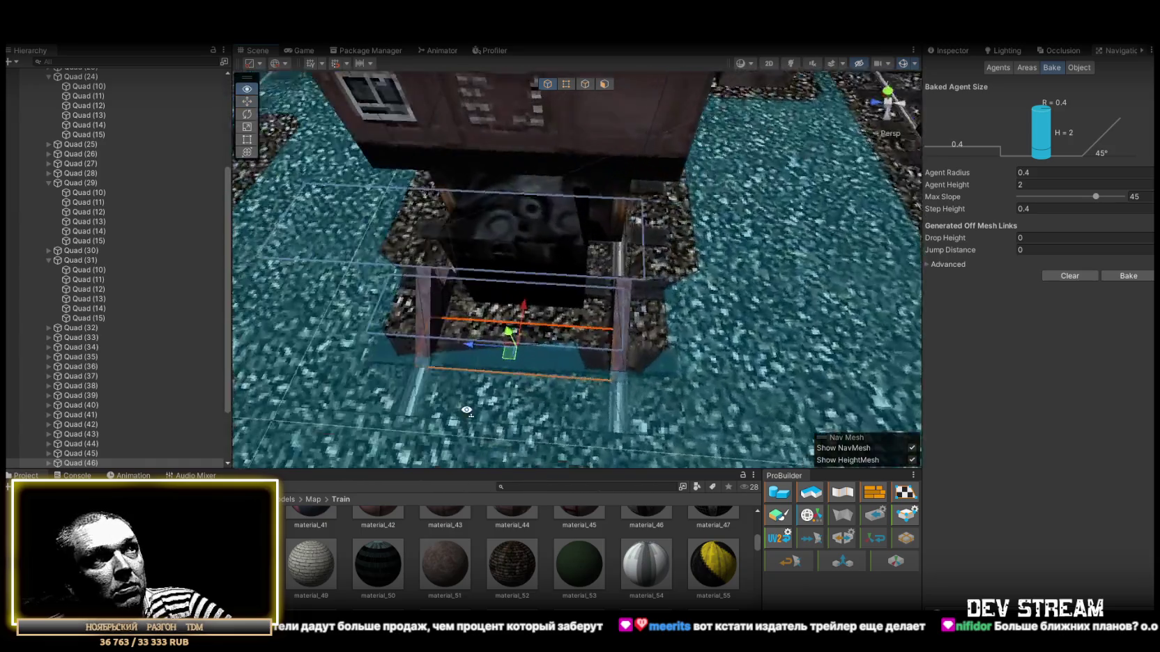
pyautogui.press('r')
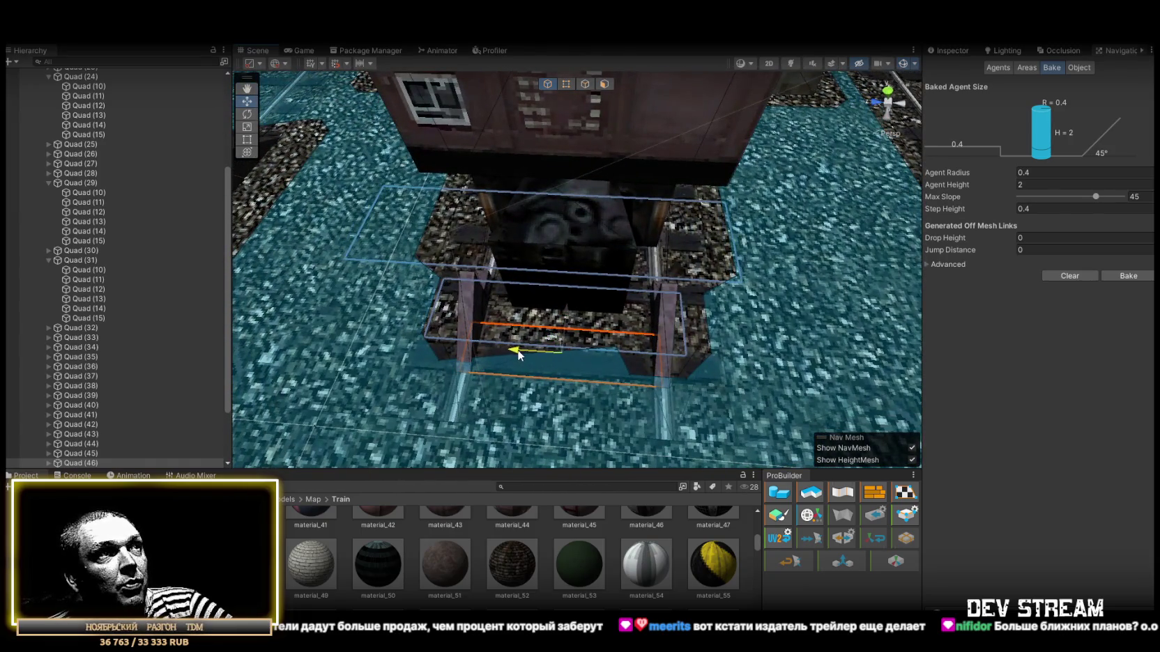
pyautogui.moveTo(610, 356)
pyautogui.mouseDown()
pyautogui.moveTo(756, 339)
pyautogui.moveTo(578, 255)
pyautogui.moveTo(636, 256)
pyautogui.moveTo(582, 256)
pyautogui.moveTo(517, 286)
pyautogui.moveTo(682, 321)
pyautogui.mouseUp()
pyautogui.press('w')
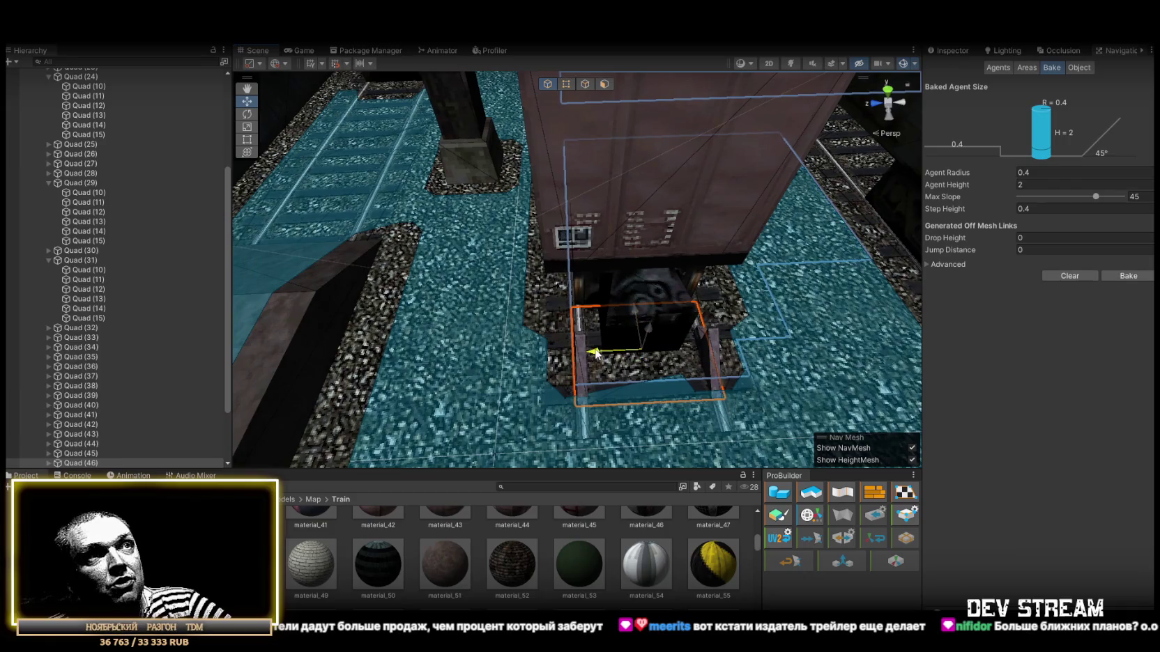
pyautogui.moveTo(593, 353)
pyautogui.mouseDown()
pyautogui.moveTo(811, 276)
pyautogui.moveTo(577, 237)
pyautogui.moveTo(573, 277)
pyautogui.moveTo(662, 306)
pyautogui.moveTo(680, 269)
pyautogui.moveTo(668, 249)
pyautogui.moveTo(541, 304)
pyautogui.mouseUp()
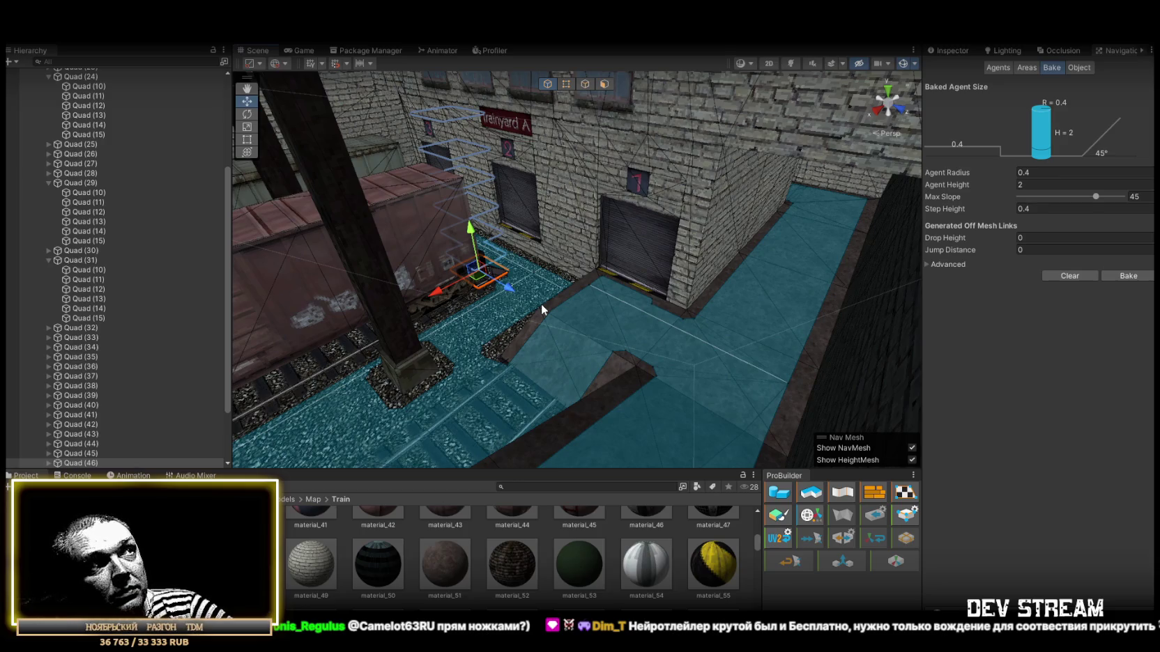
pyautogui.moveTo(541, 304)
pyautogui.mouseDown()
pyautogui.moveTo(754, 220)
pyautogui.moveTo(585, 238)
pyautogui.moveTo(266, 232)
pyautogui.moveTo(408, 226)
pyautogui.mouseUp()
pyautogui.press('w')
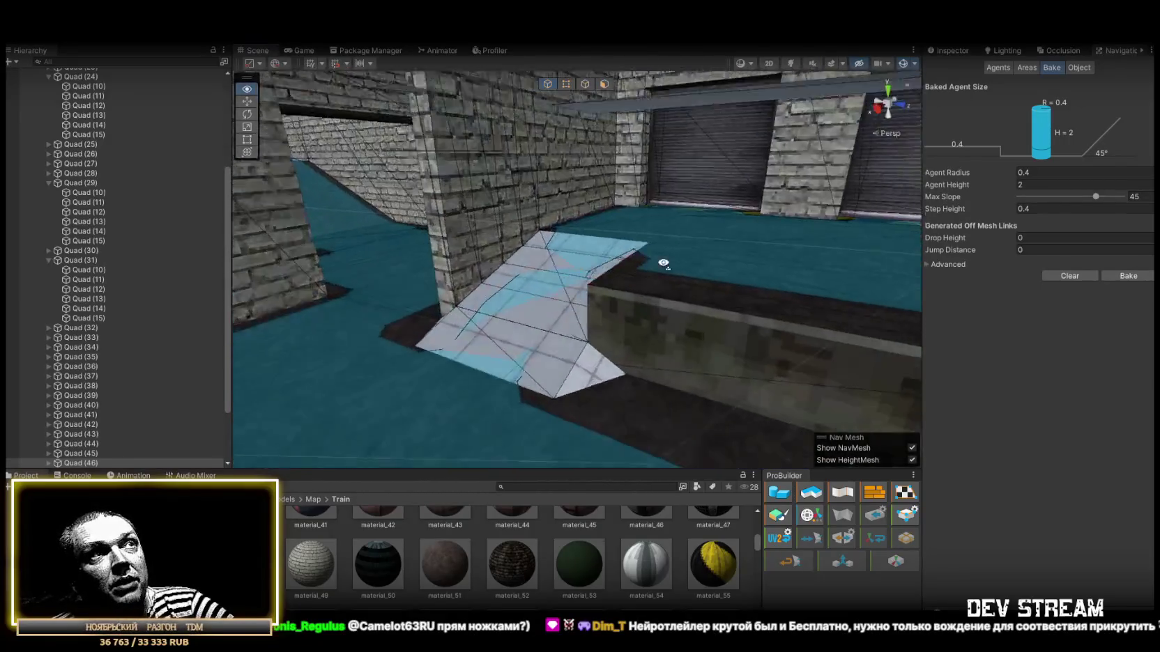
pyautogui.press('w')
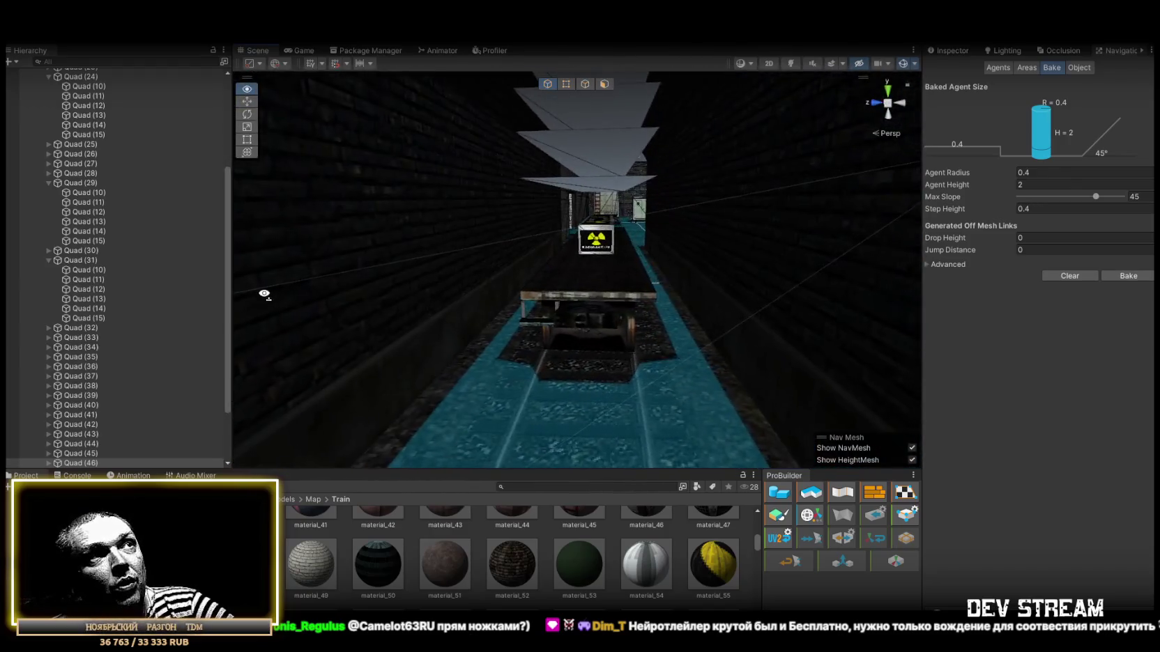
pyautogui.moveTo(264, 294); pyautogui.dragTo(307, 300)
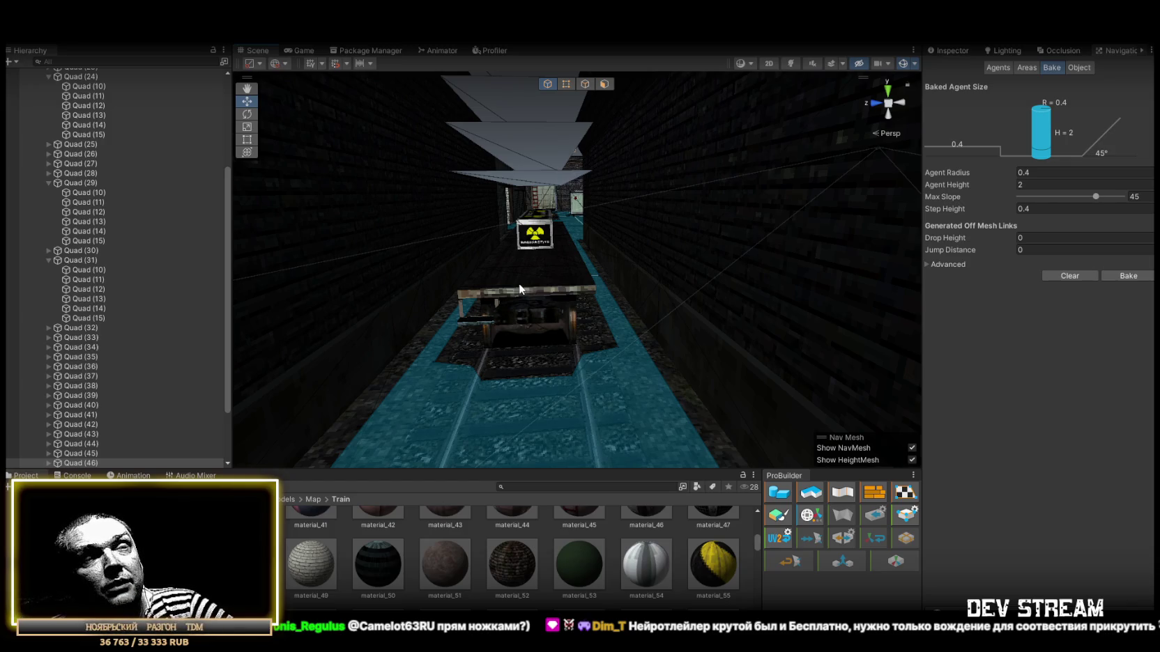
pyautogui.press('w')
pyautogui.moveTo(533, 289)
pyautogui.mouseDown()
pyautogui.moveTo(693, 276)
pyautogui.moveTo(683, 289)
pyautogui.moveTo(556, 247)
pyautogui.moveTo(899, 228)
pyautogui.mouseUp()
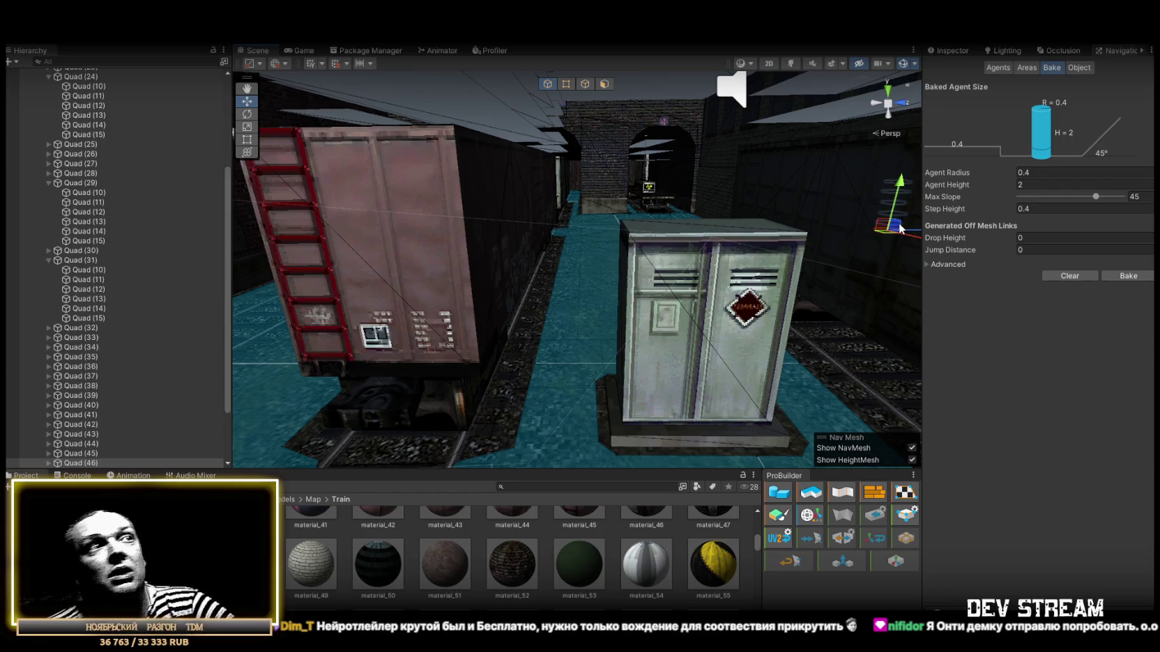
pyautogui.press('w')
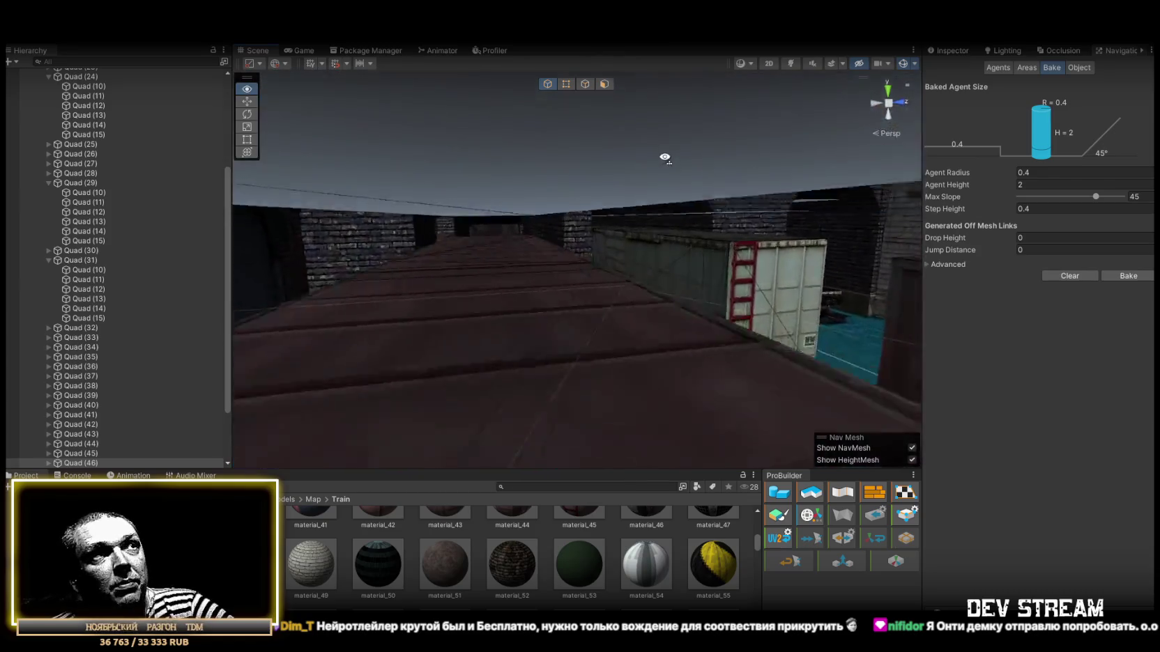
pyautogui.press('w')
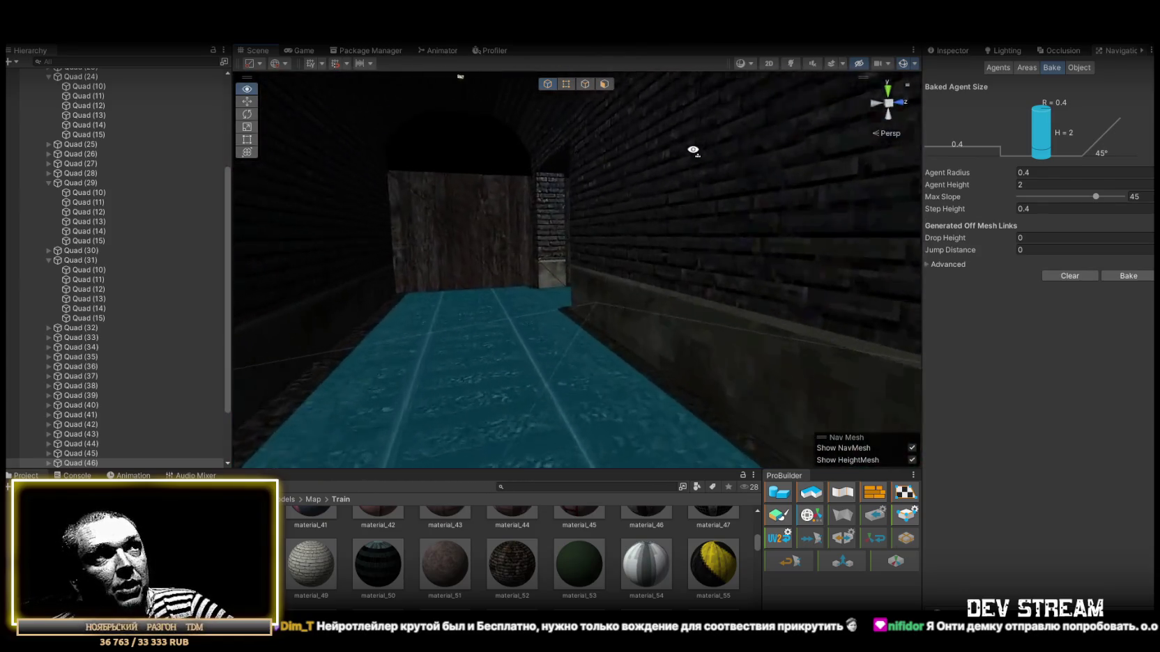
pyautogui.press('w')
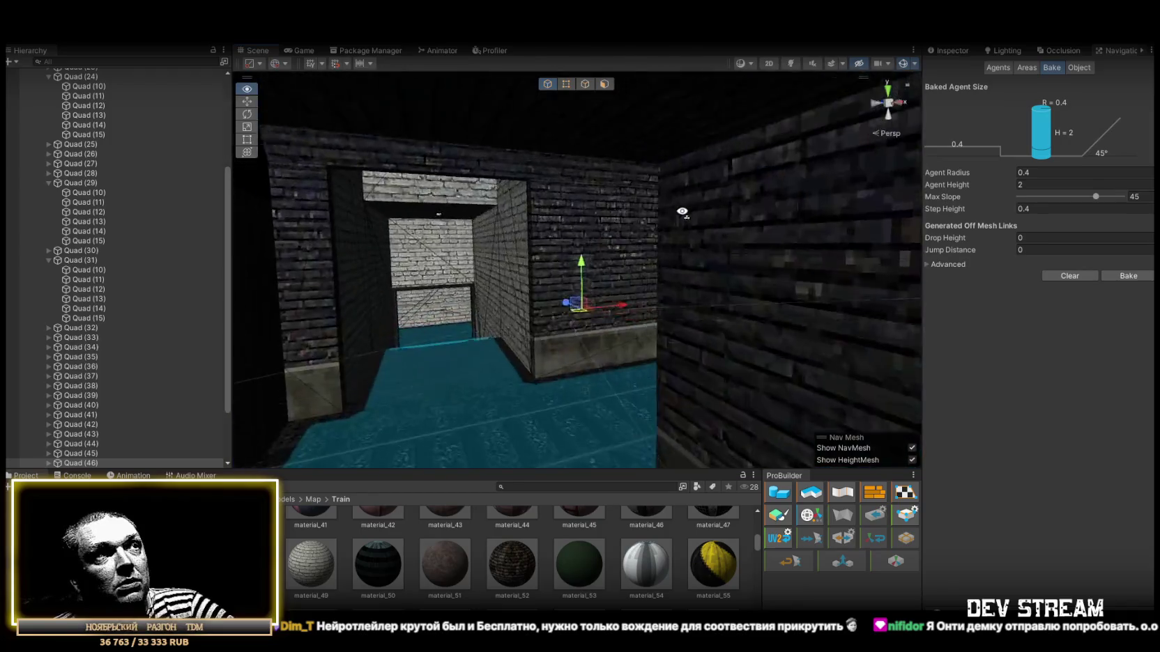
pyautogui.press('w')
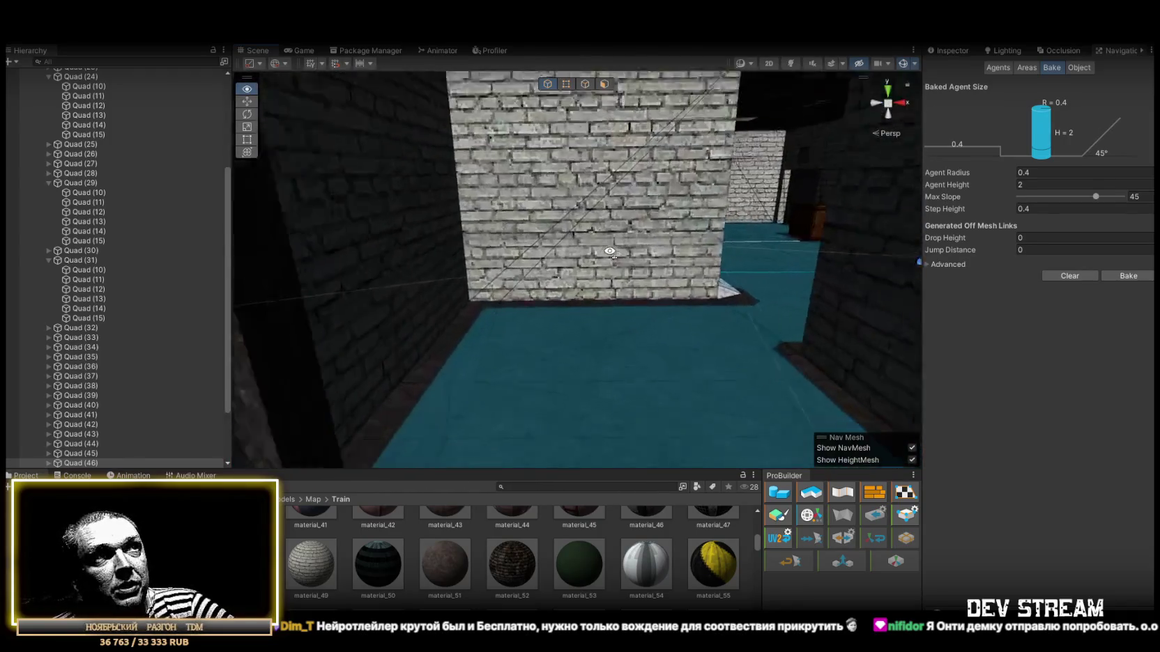
pyautogui.press('w')
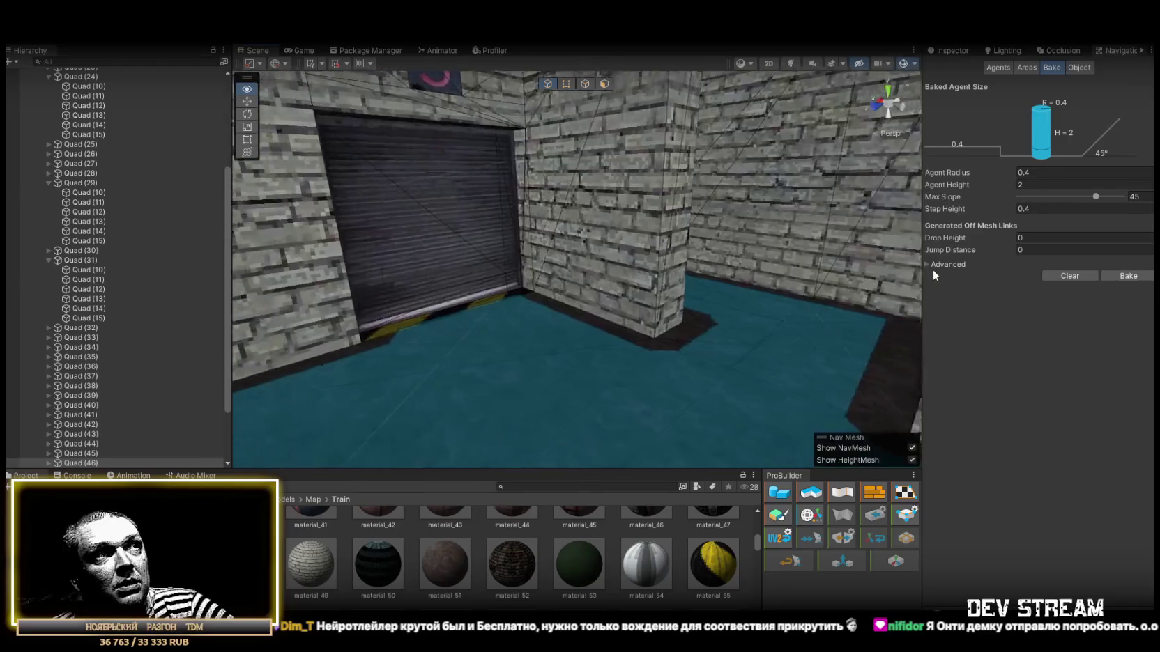
pyautogui.press('w')
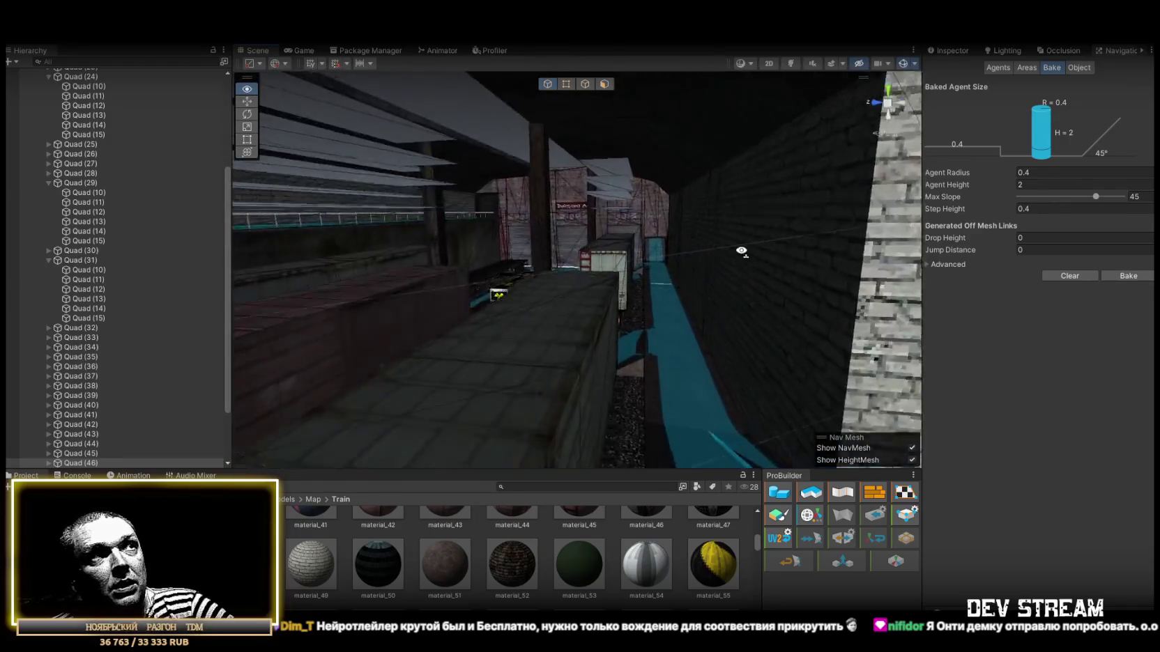
pyautogui.press('w')
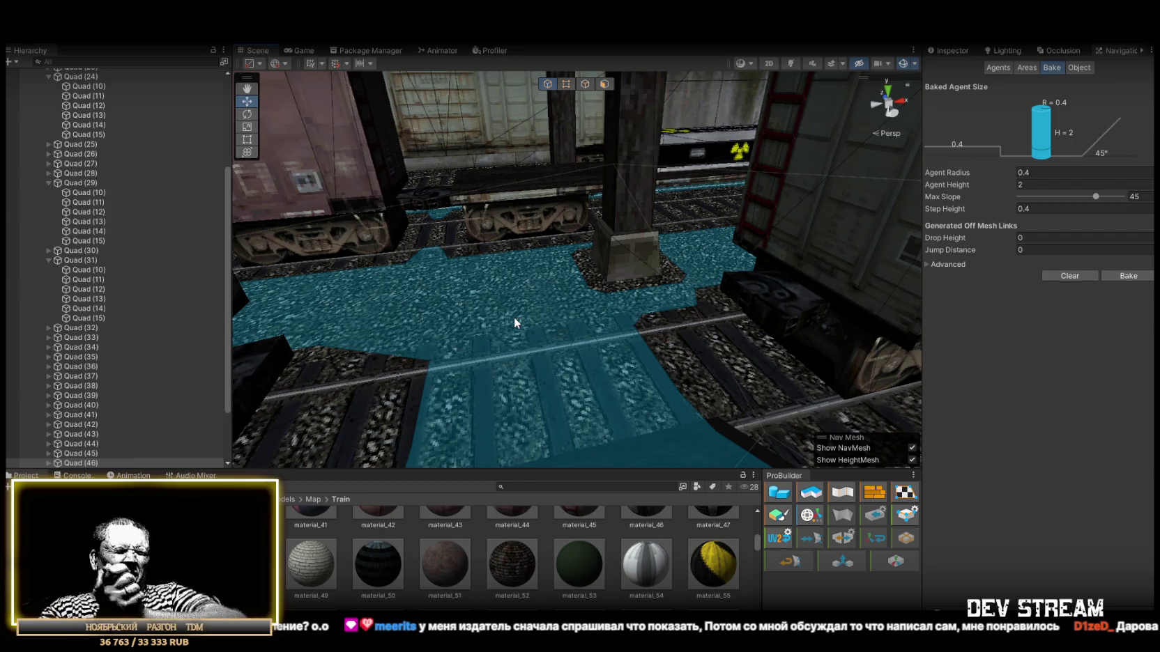
pyautogui.moveTo(572, 297)
pyautogui.mouseDown()
pyautogui.moveTo(664, 310)
pyautogui.moveTo(628, 260)
pyautogui.moveTo(123, 270)
pyautogui.moveTo(384, 239)
pyautogui.mouseUp()
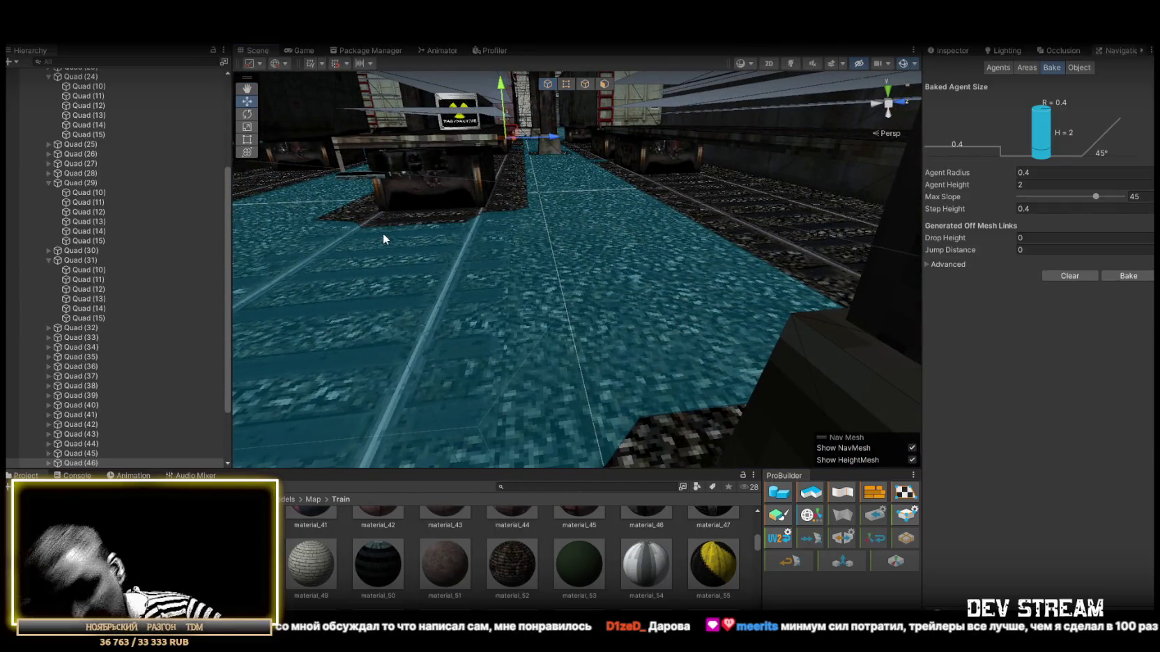
pyautogui.moveTo(384, 215)
pyautogui.mouseDown()
pyautogui.moveTo(630, 224)
pyautogui.moveTo(179, 222)
pyautogui.moveTo(169, 190)
pyautogui.moveTo(79, 184)
pyautogui.moveTo(148, 228)
pyautogui.moveTo(557, 264)
pyautogui.moveTo(497, 258)
pyautogui.moveTo(489, 237)
pyautogui.moveTo(393, 223)
pyautogui.moveTo(387, 276)
pyautogui.moveTo(526, 305)
pyautogui.moveTo(577, 293)
pyautogui.moveTo(440, 303)
pyautogui.moveTo(583, 328)
pyautogui.moveTo(510, 292)
pyautogui.moveTo(559, 315)
pyautogui.moveTo(578, 304)
pyautogui.moveTo(712, 309)
pyautogui.moveTo(622, 303)
pyautogui.moveTo(643, 328)
pyautogui.moveTo(657, 293)
pyautogui.moveTo(663, 357)
pyautogui.moveTo(552, 236)
pyautogui.moveTo(604, 213)
pyautogui.moveTo(673, 224)
pyautogui.moveTo(666, 189)
pyautogui.moveTo(609, 258)
pyautogui.moveTo(647, 176)
pyautogui.moveTo(473, 272)
pyautogui.mouseUp()
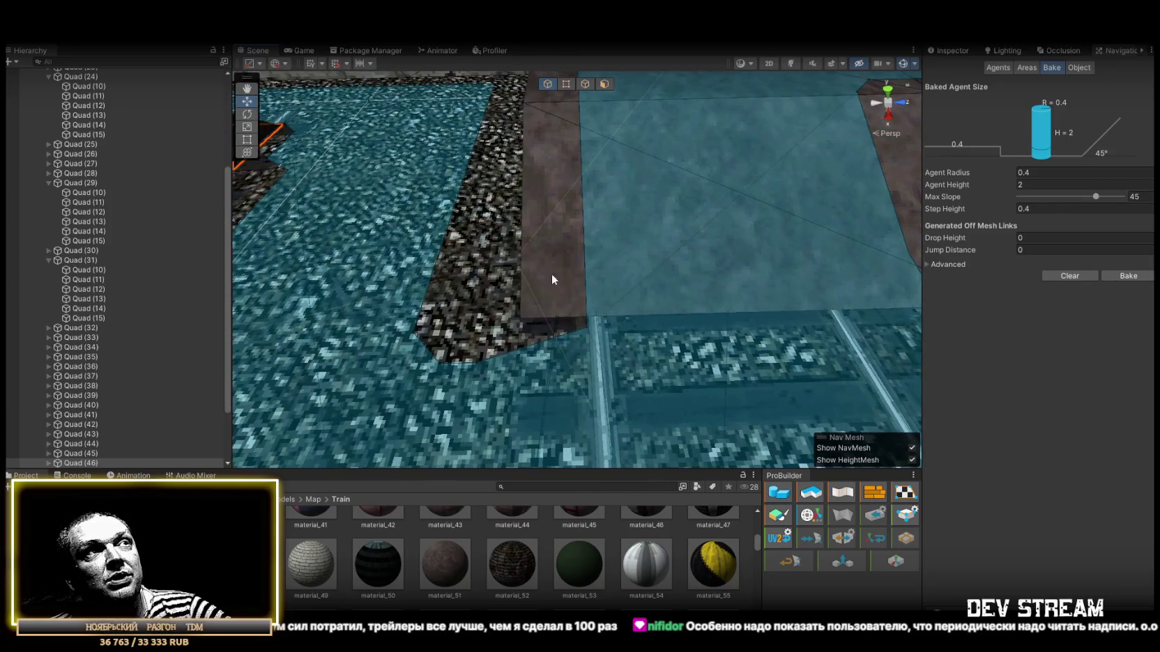
pyautogui.moveTo(565, 280)
pyautogui.mouseDown()
pyautogui.moveTo(613, 277)
pyautogui.moveTo(577, 357)
pyautogui.moveTo(677, 348)
pyautogui.moveTo(558, 328)
pyautogui.mouseUp()
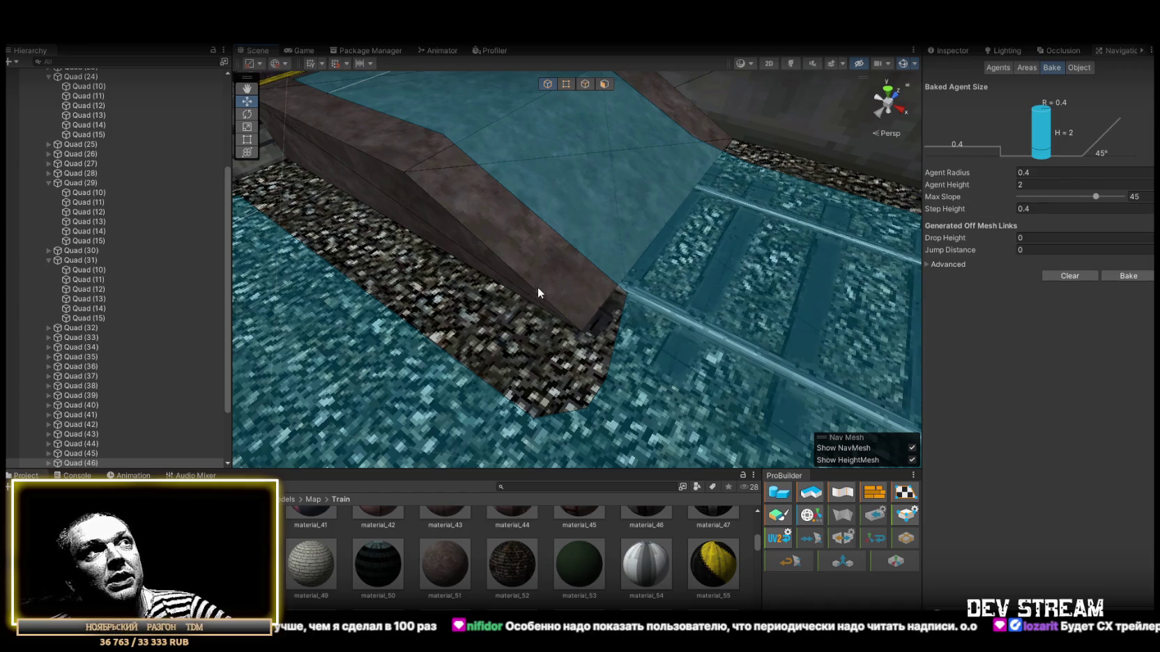
pyautogui.moveTo(577, 287)
pyautogui.mouseDown()
pyautogui.moveTo(517, 250)
pyautogui.moveTo(616, 243)
pyautogui.moveTo(624, 320)
pyautogui.moveTo(869, 280)
pyautogui.moveTo(1017, 281)
pyautogui.moveTo(953, 264)
pyautogui.moveTo(617, 305)
pyautogui.moveTo(945, 255)
pyautogui.moveTo(899, 293)
pyautogui.moveTo(823, 326)
pyautogui.moveTo(861, 362)
pyautogui.moveTo(658, 328)
pyautogui.moveTo(592, 428)
pyautogui.moveTo(565, 277)
pyautogui.moveTo(377, 278)
pyautogui.mouseUp()
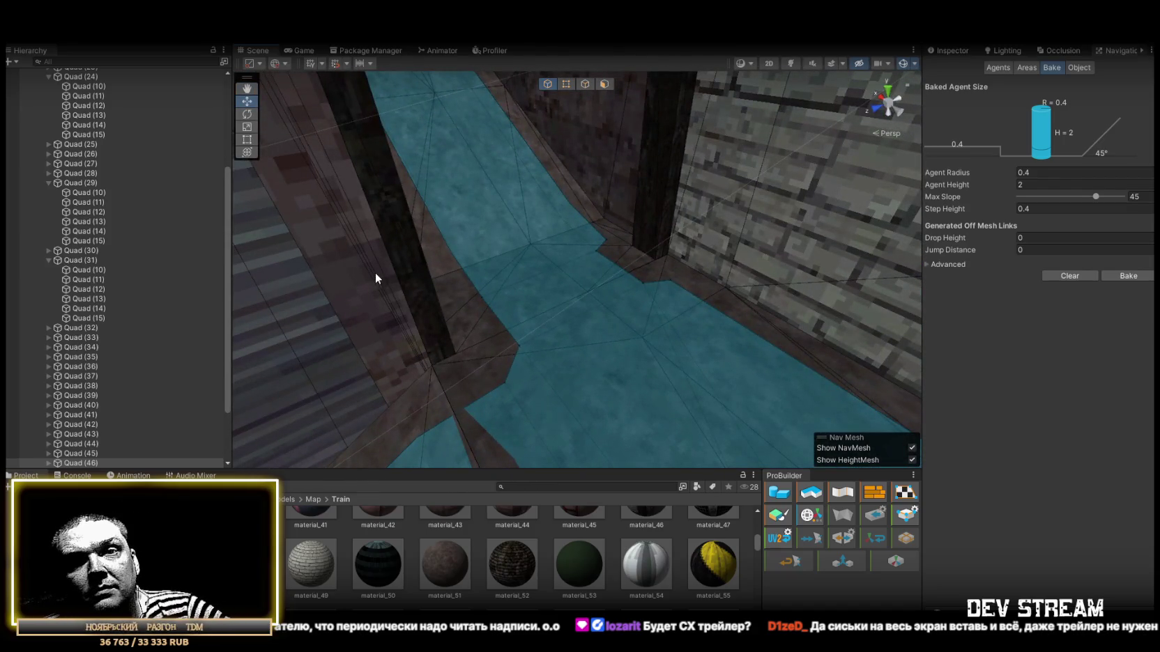
pyautogui.moveTo(438, 243)
pyautogui.mouseDown()
pyautogui.moveTo(355, 171)
pyautogui.moveTo(582, 172)
pyautogui.moveTo(492, 293)
pyautogui.moveTo(588, 241)
pyautogui.moveTo(280, 290)
pyautogui.moveTo(453, 267)
pyautogui.moveTo(324, 305)
pyautogui.moveTo(392, 348)
pyautogui.moveTo(662, 432)
pyautogui.moveTo(872, 528)
pyautogui.moveTo(954, 437)
pyautogui.moveTo(801, 363)
pyautogui.moveTo(582, 280)
pyautogui.moveTo(600, 311)
pyautogui.moveTo(557, 348)
pyautogui.moveTo(658, 303)
pyautogui.moveTo(321, 313)
pyautogui.moveTo(593, 274)
pyautogui.moveTo(517, 297)
pyautogui.moveTo(627, 300)
pyautogui.moveTo(704, 320)
pyautogui.moveTo(704, 307)
pyautogui.moveTo(572, 336)
pyautogui.moveTo(693, 356)
pyautogui.moveTo(759, 363)
pyautogui.moveTo(811, 337)
pyautogui.mouseUp()
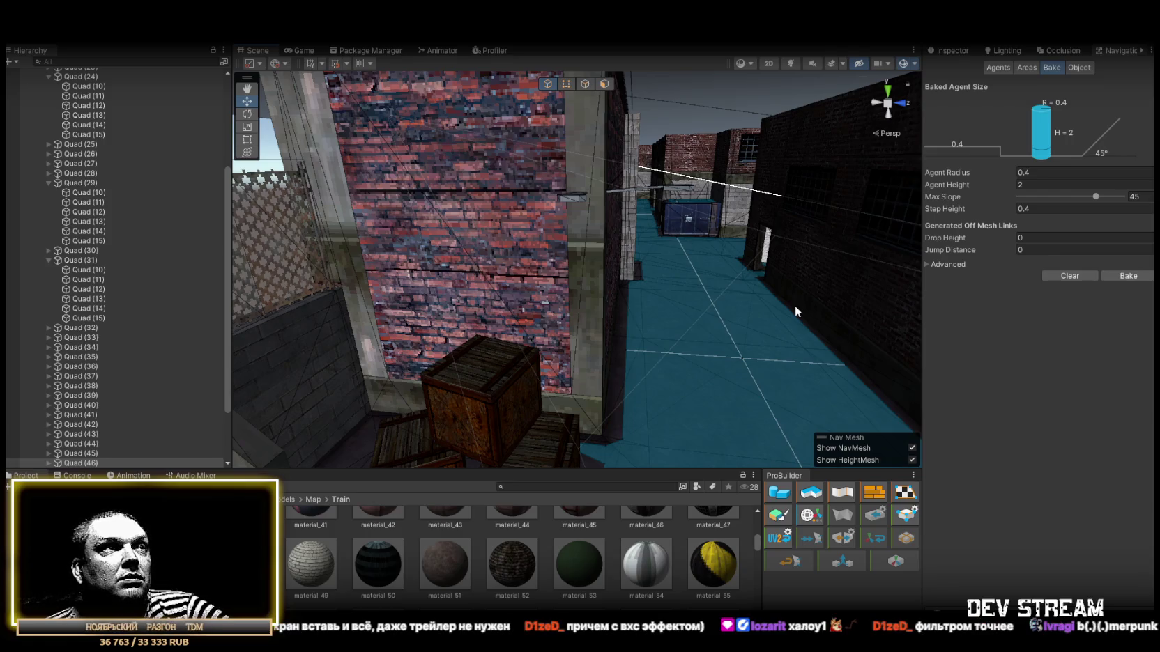
pyautogui.moveTo(795, 307)
pyautogui.mouseDown()
pyautogui.moveTo(614, 228)
pyautogui.moveTo(647, 222)
pyautogui.moveTo(603, 228)
pyautogui.moveTo(614, 262)
pyautogui.moveTo(718, 224)
pyautogui.moveTo(396, 340)
pyautogui.moveTo(676, 295)
pyautogui.moveTo(460, 298)
pyautogui.moveTo(741, 251)
pyautogui.moveTo(608, 271)
pyautogui.moveTo(614, 264)
pyautogui.moveTo(754, 247)
pyautogui.moveTo(769, 285)
pyautogui.moveTo(803, 277)
pyautogui.moveTo(453, 269)
pyautogui.moveTo(484, 262)
pyautogui.moveTo(706, 299)
pyautogui.moveTo(791, 253)
pyautogui.moveTo(823, 308)
pyautogui.moveTo(850, 288)
pyautogui.moveTo(761, 249)
pyautogui.moveTo(472, 258)
pyautogui.moveTo(306, 241)
pyautogui.moveTo(747, 241)
pyautogui.moveTo(767, 230)
pyautogui.moveTo(784, 177)
pyautogui.moveTo(785, 213)
pyautogui.mouseUp()
pyautogui.moveTo(657, 221)
pyautogui.mouseDown()
pyautogui.moveTo(668, 218)
pyautogui.moveTo(655, 279)
pyautogui.moveTo(663, 246)
pyautogui.moveTo(618, 275)
pyautogui.moveTo(704, 276)
pyautogui.moveTo(624, 305)
pyautogui.moveTo(696, 293)
pyautogui.moveTo(686, 290)
pyautogui.moveTo(859, 344)
pyautogui.mouseUp()
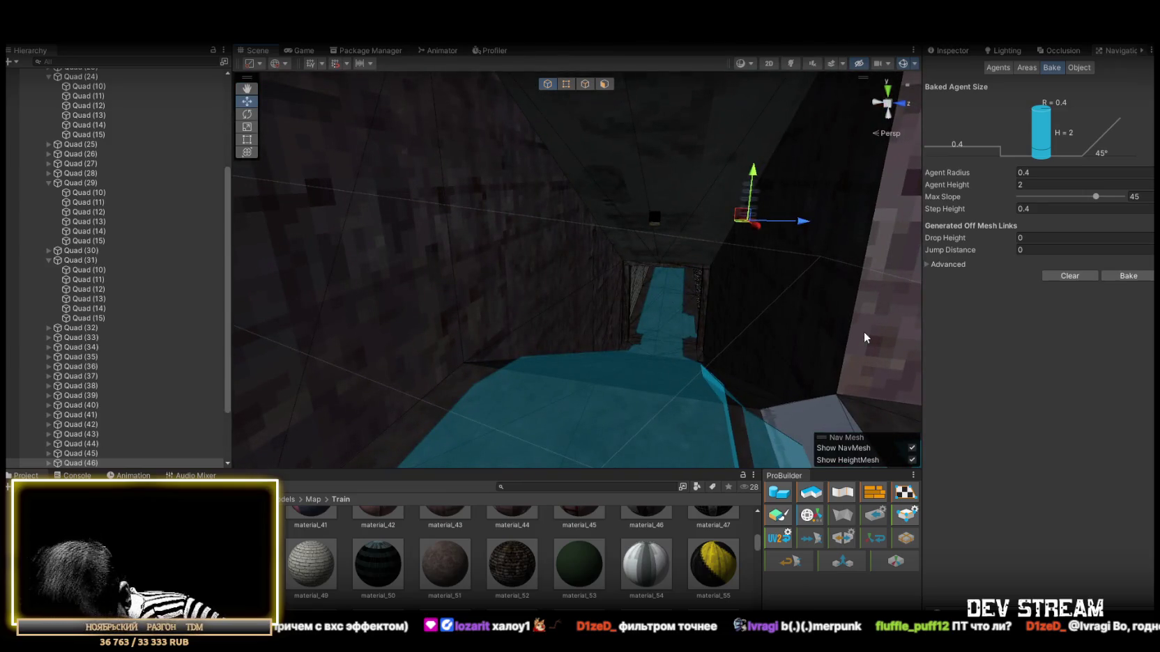
pyautogui.moveTo(836, 337)
pyautogui.mouseDown()
pyautogui.moveTo(769, 376)
pyautogui.moveTo(305, 226)
pyautogui.moveTo(403, 237)
pyautogui.moveTo(603, 420)
pyautogui.moveTo(396, 246)
pyautogui.moveTo(658, 344)
pyautogui.moveTo(329, 290)
pyautogui.moveTo(395, 287)
pyautogui.moveTo(445, 381)
pyautogui.moveTo(825, 398)
pyautogui.moveTo(930, 380)
pyautogui.mouseUp()
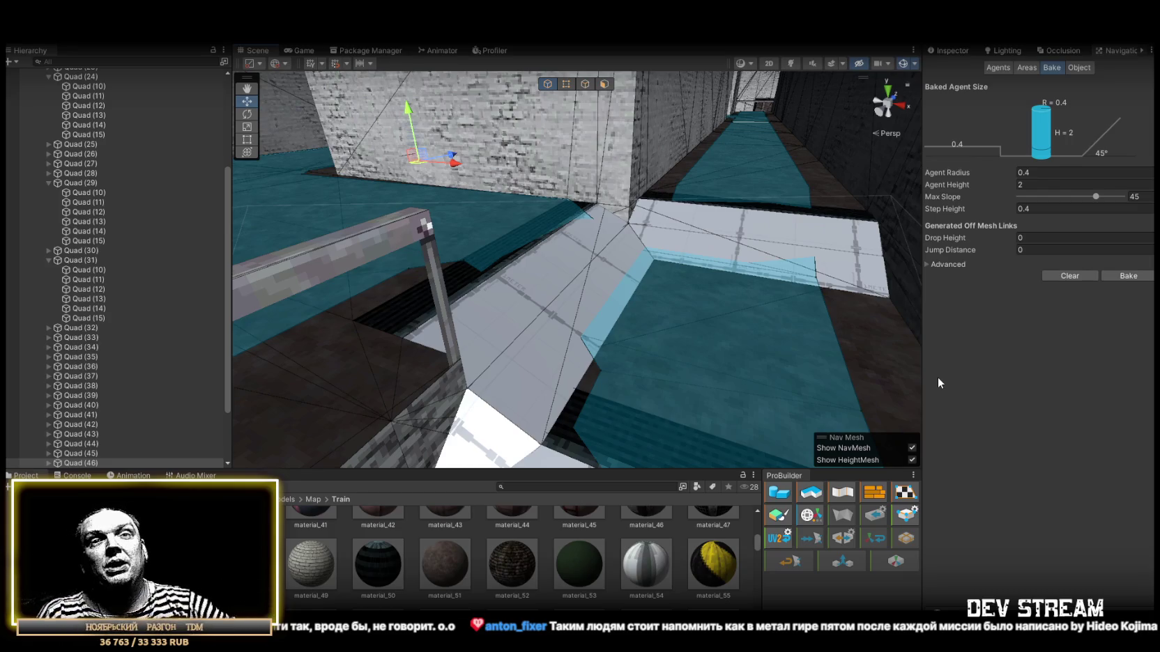
pyautogui.moveTo(818, 258)
pyautogui.mouseDown()
pyautogui.moveTo(679, 251)
pyautogui.moveTo(683, 241)
pyautogui.moveTo(689, 256)
pyautogui.mouseUp()
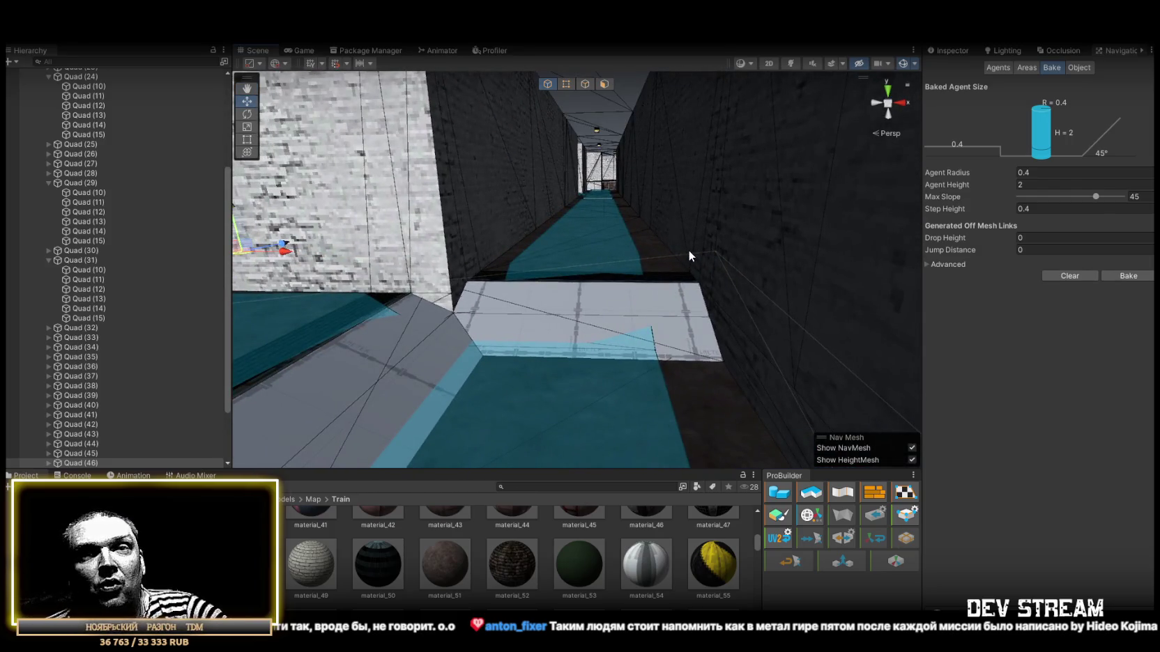
pyautogui.moveTo(851, 309)
pyautogui.mouseDown()
pyautogui.moveTo(346, 159)
pyautogui.moveTo(638, 294)
pyautogui.mouseUp()
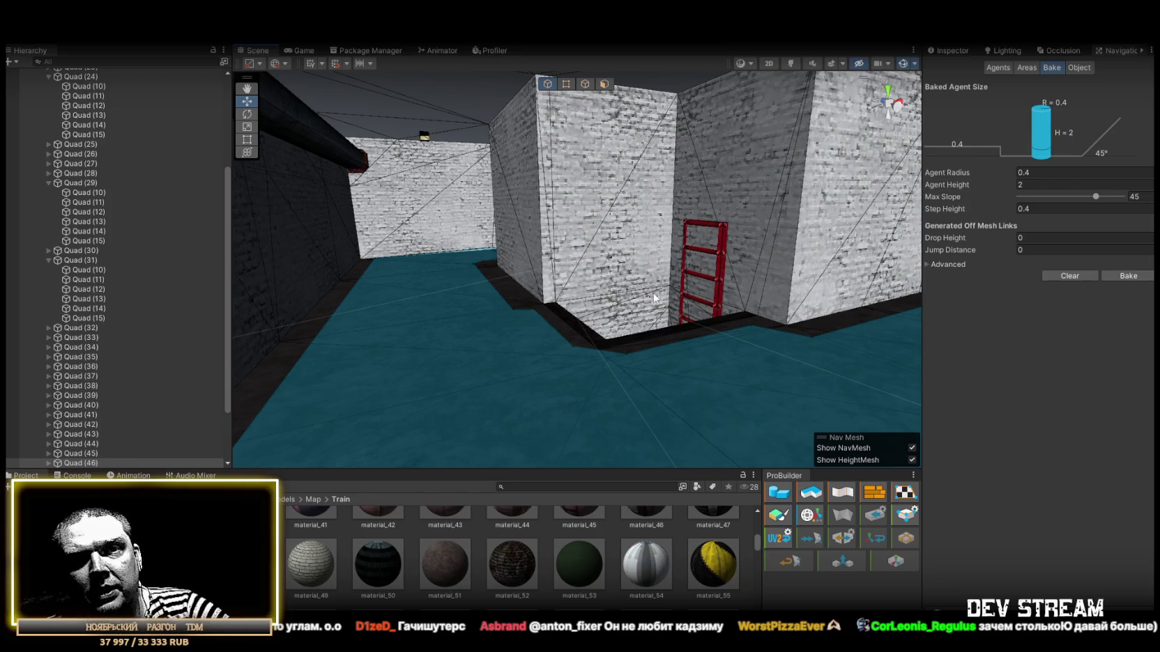
pyautogui.moveTo(649, 224)
pyautogui.mouseDown()
pyautogui.moveTo(710, 238)
pyautogui.moveTo(692, 290)
pyautogui.moveTo(380, 300)
pyautogui.moveTo(949, 324)
pyautogui.moveTo(994, 297)
pyautogui.mouseUp()
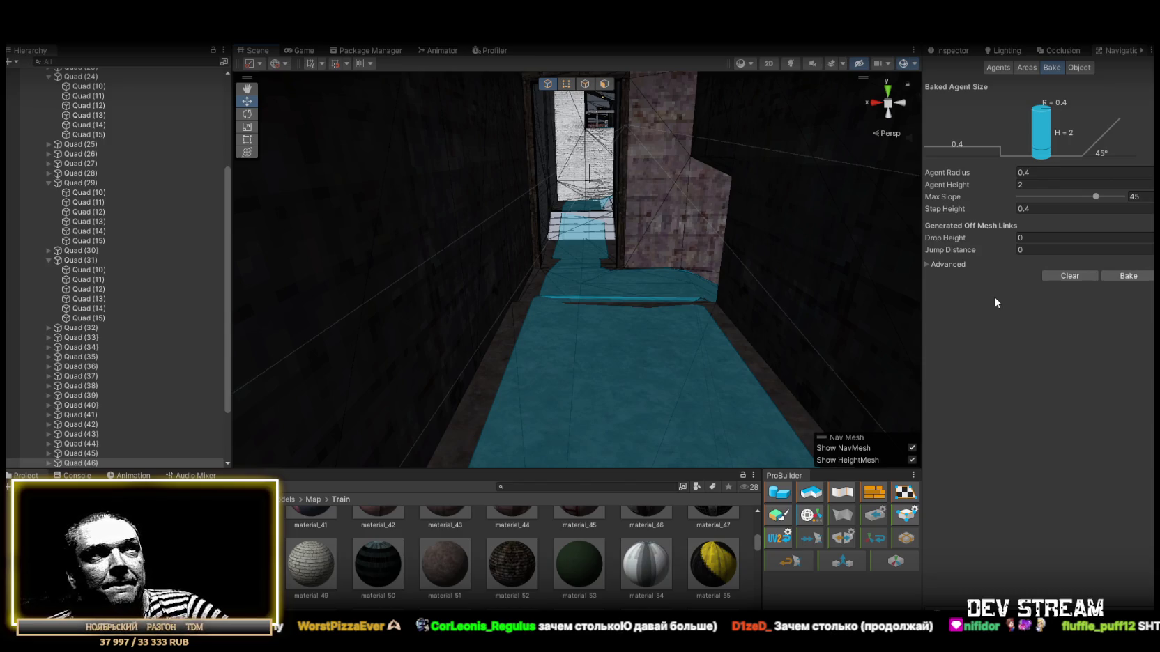
pyautogui.scroll(10, 656, 138)
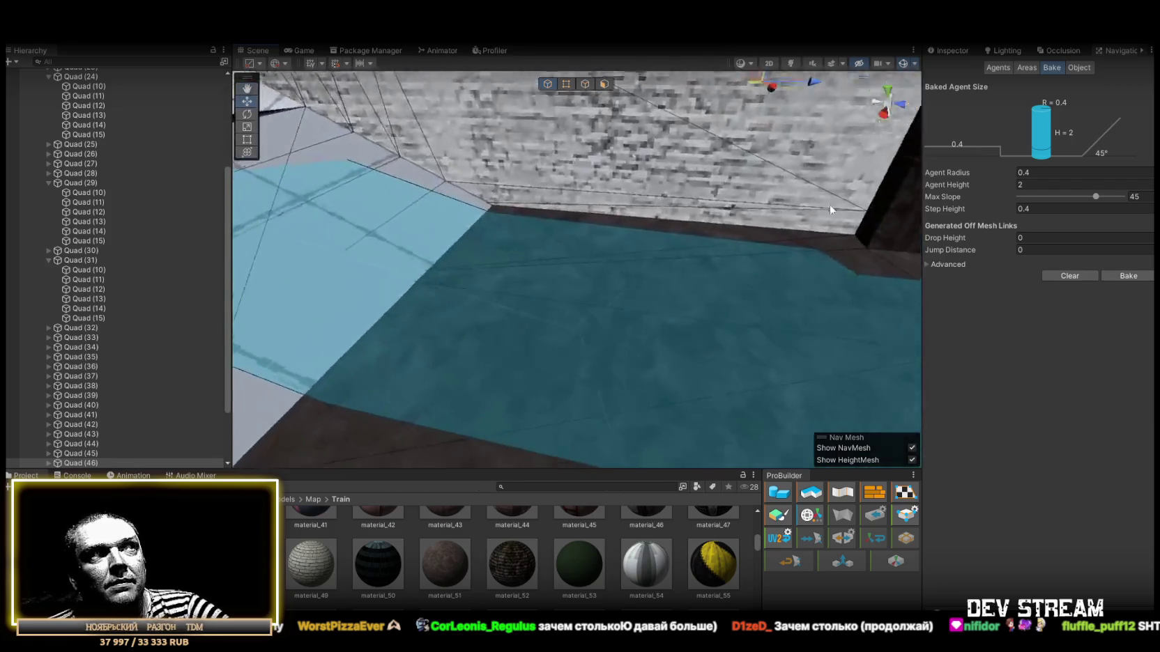
pyautogui.moveTo(831, 209); pyautogui.dragTo(708, 179)
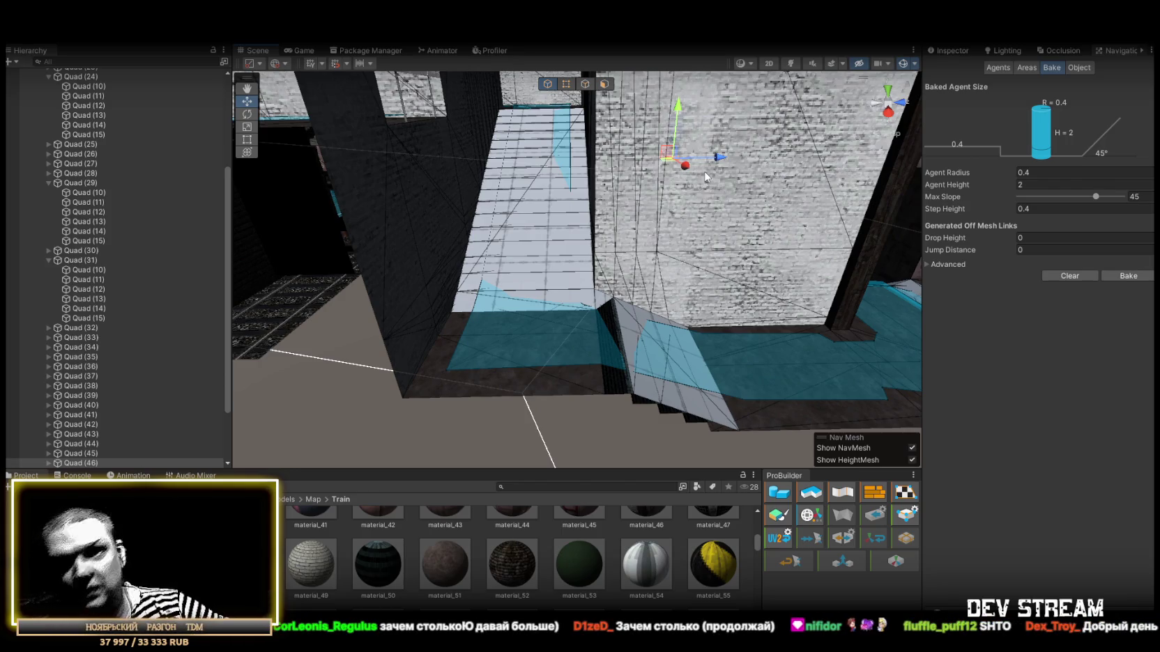
pyautogui.moveTo(532, 235)
pyautogui.mouseDown()
pyautogui.moveTo(430, 251)
pyautogui.moveTo(531, 277)
pyautogui.moveTo(348, 279)
pyautogui.mouseUp()
# Select Quad (20) through Quad (46) under NavMeshFix, deactivate them, and show the Bake settings
pyautogui.scroll(5, 102, 239)
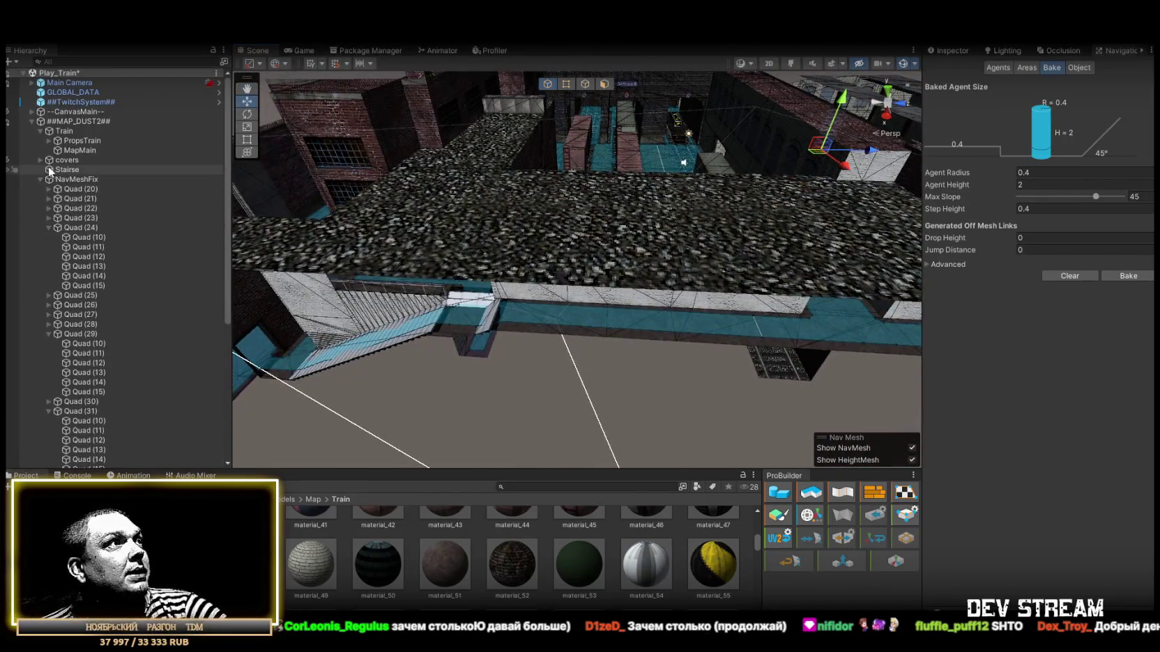
pyautogui.keyDown('alt'); pyautogui.click(41, 179); pyautogui.keyUp('alt')
pyautogui.click(41, 179)
pyautogui.click(80, 189)
pyautogui.scroll(-2, 145, 353)
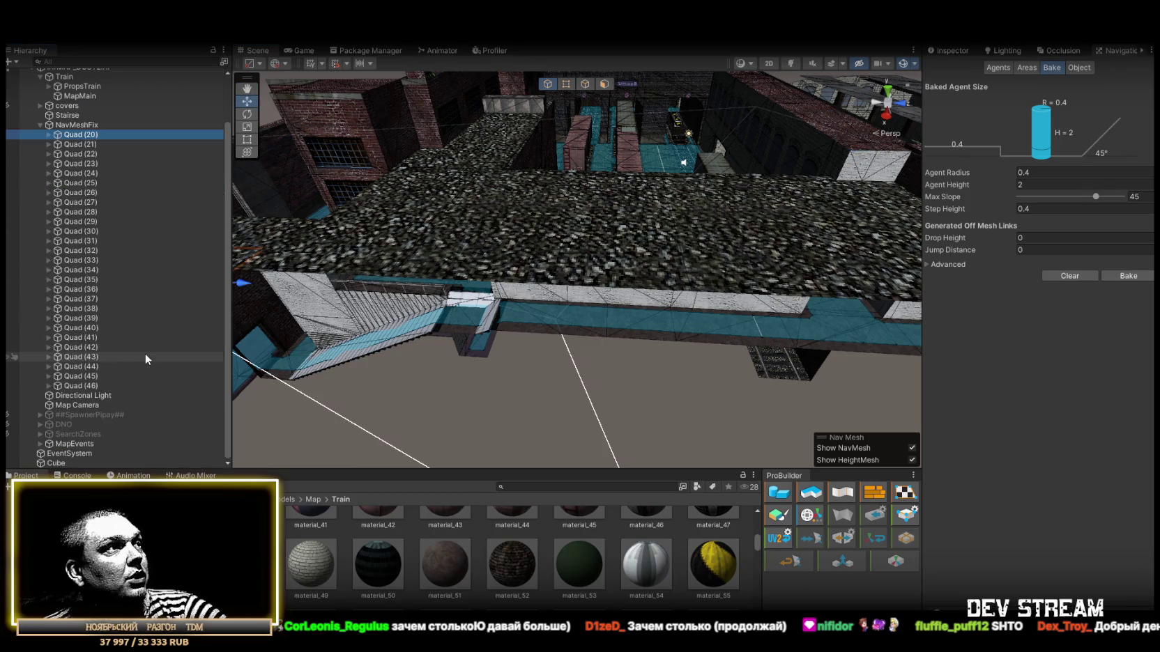
pyautogui.keyDown('shift'); pyautogui.click(94, 385); pyautogui.keyUp('shift')
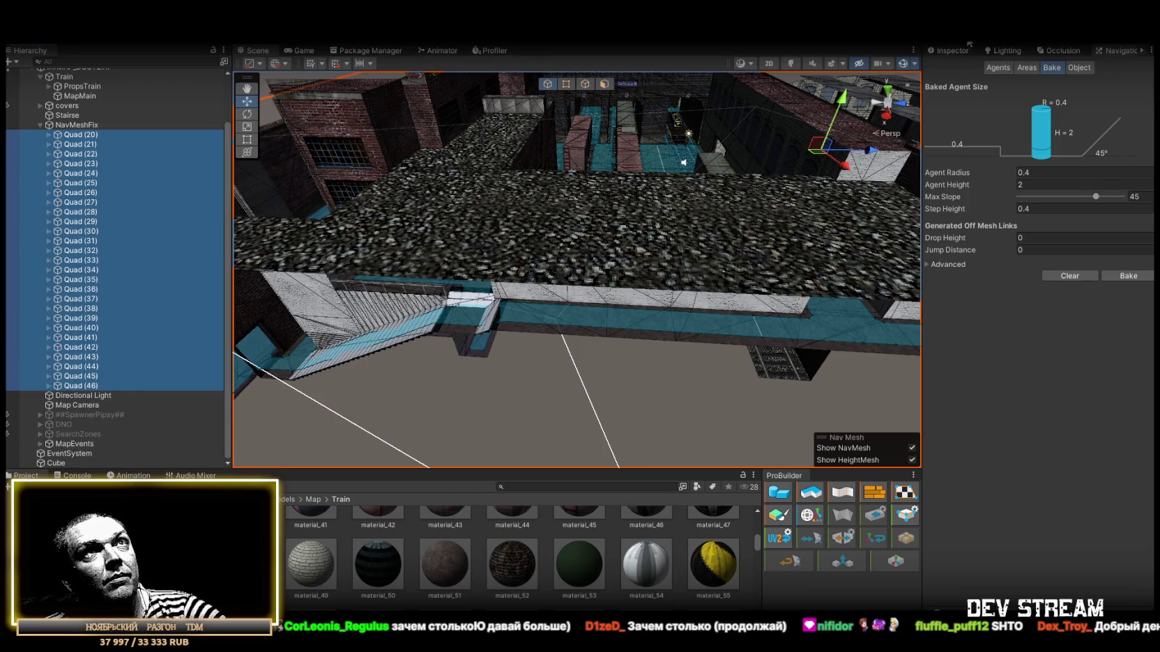
pyautogui.click(952, 52)
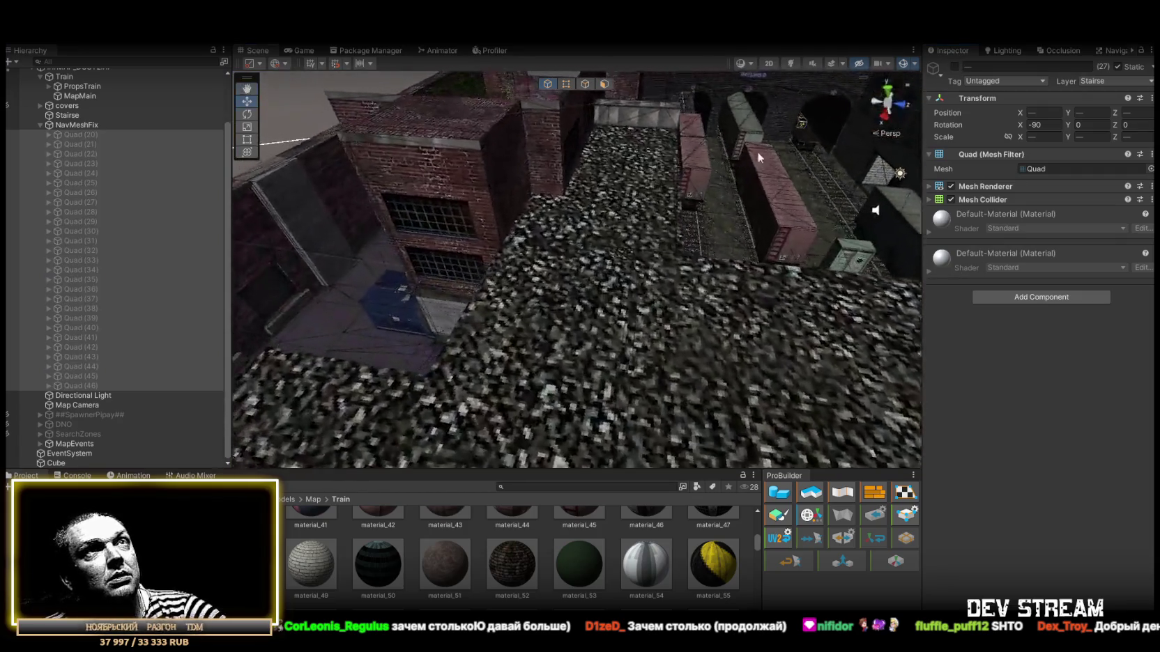
pyautogui.click(1108, 50)
pyautogui.scroll(10, 613, 223)
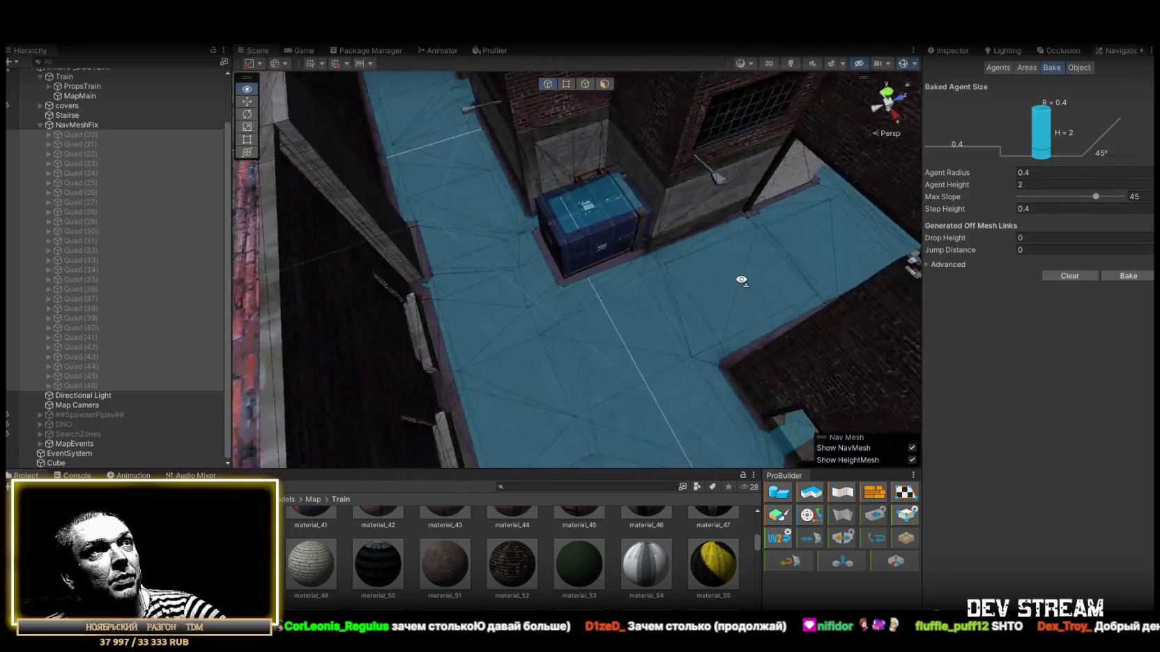
pyautogui.moveTo(609, 244)
pyautogui.mouseDown()
pyautogui.moveTo(697, 265)
pyautogui.moveTo(673, 275)
pyautogui.moveTo(787, 216)
pyautogui.moveTo(265, 171)
pyautogui.moveTo(395, 148)
pyautogui.moveTo(1113, 213)
pyautogui.moveTo(178, 199)
pyautogui.moveTo(604, 195)
pyautogui.moveTo(1096, 227)
pyautogui.moveTo(76, 250)
pyautogui.moveTo(103, 268)
pyautogui.moveTo(86, 232)
pyautogui.moveTo(227, 235)
pyautogui.moveTo(185, 265)
pyautogui.moveTo(139, 264)
pyautogui.moveTo(280, 281)
pyautogui.moveTo(437, 183)
pyautogui.moveTo(500, 171)
pyautogui.moveTo(254, 272)
pyautogui.moveTo(259, 222)
pyautogui.moveTo(418, 278)
pyautogui.moveTo(523, 278)
pyautogui.mouseUp()
pyautogui.moveTo(1075, 281)
pyautogui.mouseDown()
pyautogui.moveTo(115, 255)
pyautogui.moveTo(330, 347)
pyautogui.moveTo(493, 305)
pyautogui.moveTo(697, 299)
pyautogui.moveTo(797, 279)
pyautogui.moveTo(792, 269)
pyautogui.moveTo(806, 299)
pyautogui.moveTo(185, 320)
pyautogui.moveTo(194, 345)
pyautogui.moveTo(407, 367)
pyautogui.moveTo(422, 338)
pyautogui.moveTo(311, 370)
pyautogui.moveTo(188, 356)
pyautogui.moveTo(766, 256)
pyautogui.moveTo(751, 290)
pyautogui.moveTo(476, 280)
pyautogui.moveTo(732, 340)
pyautogui.moveTo(952, 304)
pyautogui.moveTo(464, 294)
pyautogui.moveTo(453, 243)
pyautogui.moveTo(147, 276)
pyautogui.moveTo(376, 272)
pyautogui.moveTo(168, 276)
pyautogui.moveTo(169, 258)
pyautogui.moveTo(461, 207)
pyautogui.moveTo(443, 218)
pyautogui.moveTo(665, 259)
pyautogui.moveTo(830, 342)
pyautogui.moveTo(159, 262)
pyautogui.moveTo(120, 286)
pyautogui.moveTo(994, 269)
pyautogui.moveTo(129, 250)
pyautogui.moveTo(101, 267)
pyautogui.moveTo(986, 313)
pyautogui.moveTo(941, 258)
pyautogui.moveTo(964, 213)
pyautogui.moveTo(1069, 267)
pyautogui.moveTo(375, 329)
pyautogui.moveTo(664, 367)
pyautogui.moveTo(1024, 388)
pyautogui.moveTo(1047, 366)
pyautogui.moveTo(1054, 428)
pyautogui.moveTo(927, 406)
pyautogui.moveTo(748, 254)
pyautogui.moveTo(773, 385)
pyautogui.moveTo(639, 306)
pyautogui.moveTo(269, 319)
pyautogui.moveTo(420, 420)
pyautogui.moveTo(798, 293)
pyautogui.moveTo(760, 316)
pyautogui.moveTo(766, 336)
pyautogui.moveTo(282, 362)
pyautogui.moveTo(362, 247)
pyautogui.moveTo(544, 285)
pyautogui.moveTo(804, 288)
pyautogui.moveTo(653, 258)
pyautogui.mouseUp()
pyautogui.click(565, 267)
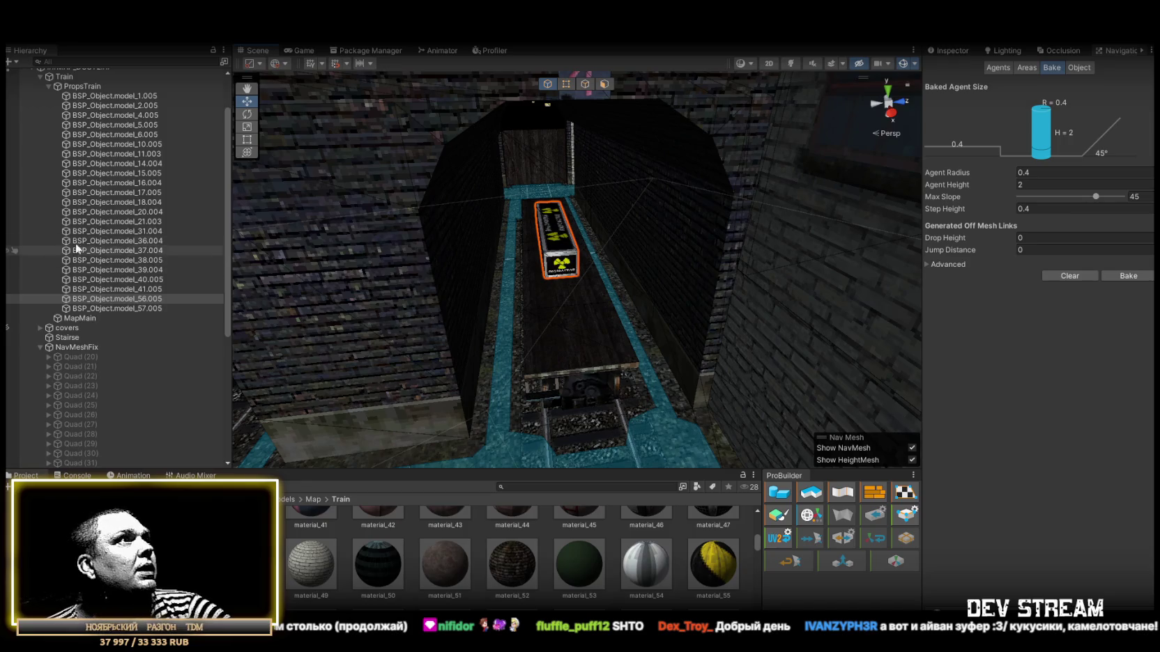
# Fold the Train, PropsTrain and NavMeshFix groups in the Hierarchy and select the tunnel 4 wagon
pyautogui.scroll(2, 105, 209)
pyautogui.click(38, 130)
pyautogui.click(39, 131)
pyautogui.moveTo(551, 209)
pyautogui.mouseDown()
pyautogui.moveTo(723, 239)
pyautogui.moveTo(608, 213)
pyautogui.moveTo(601, 251)
pyautogui.moveTo(447, 341)
pyautogui.moveTo(279, 255)
pyautogui.moveTo(598, 241)
pyautogui.mouseUp()
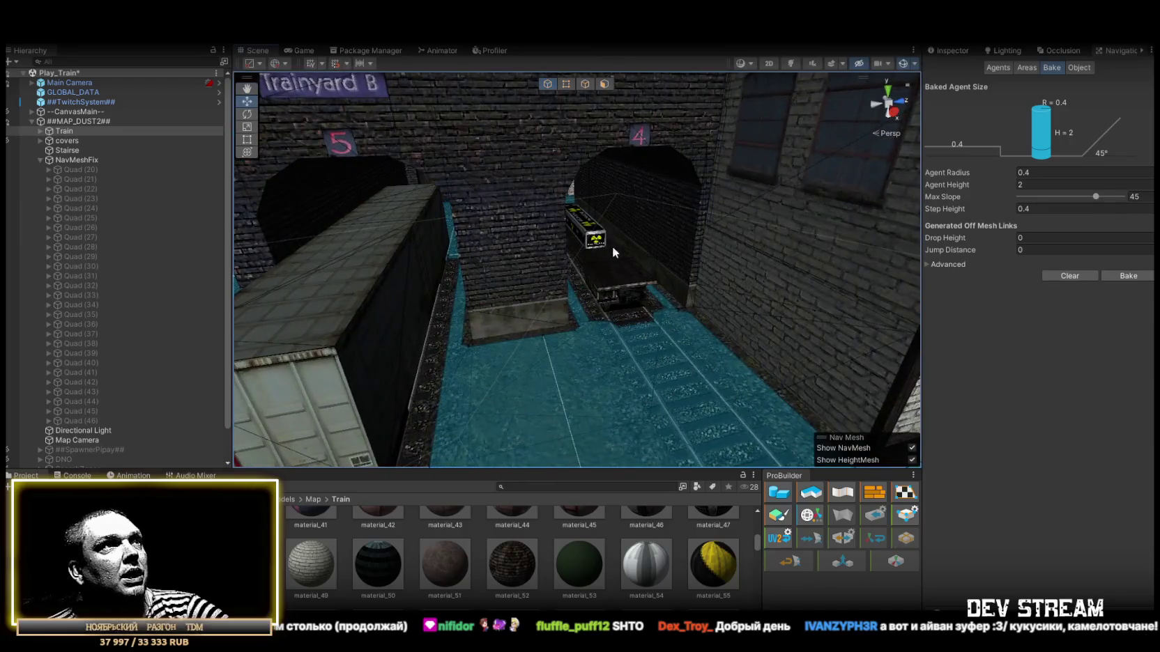
pyautogui.click(600, 241)
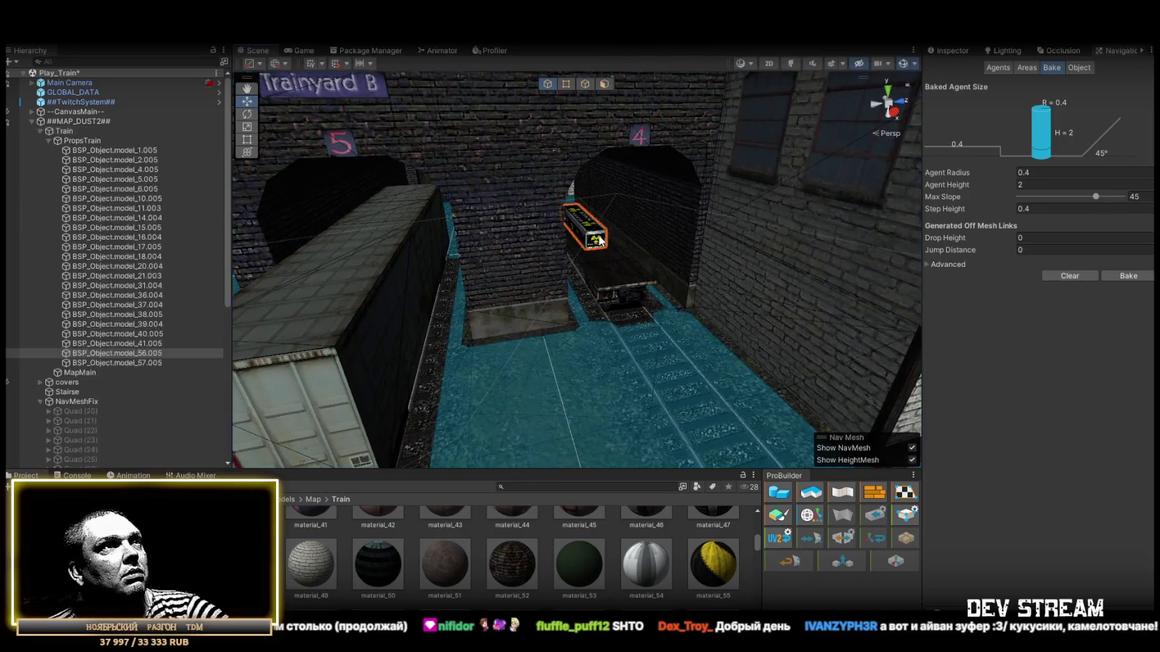
pyautogui.click(49, 141)
pyautogui.click(40, 179)
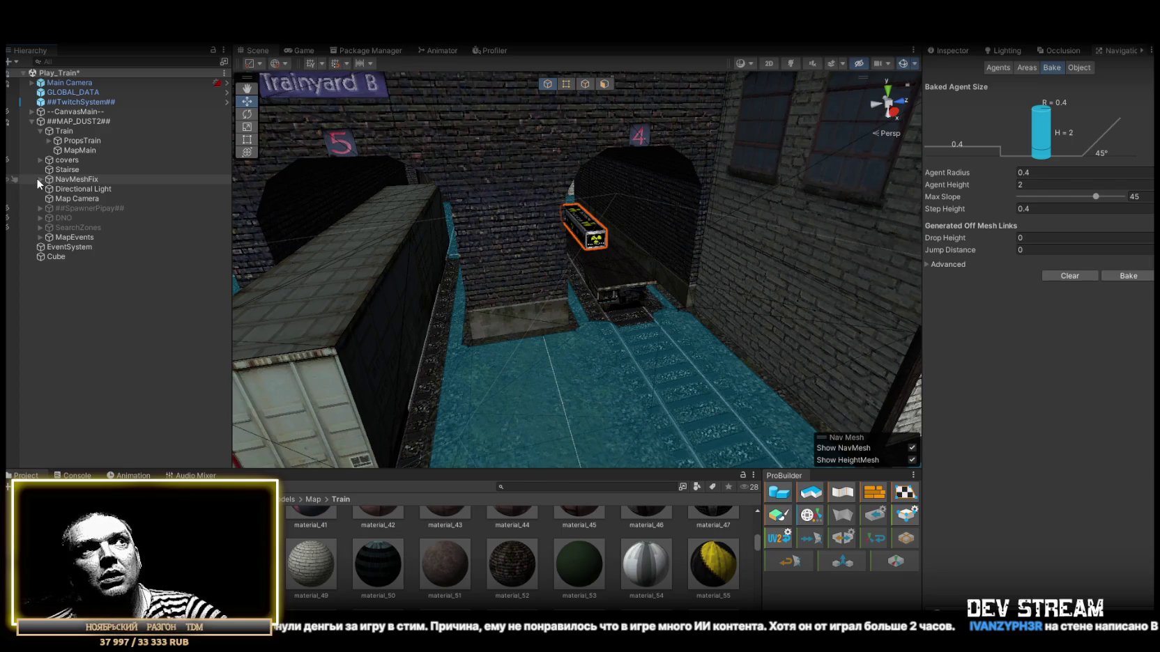
pyautogui.moveTo(531, 196)
pyautogui.mouseDown()
pyautogui.moveTo(486, 307)
pyautogui.moveTo(466, 313)
pyautogui.moveTo(471, 305)
pyautogui.mouseUp()
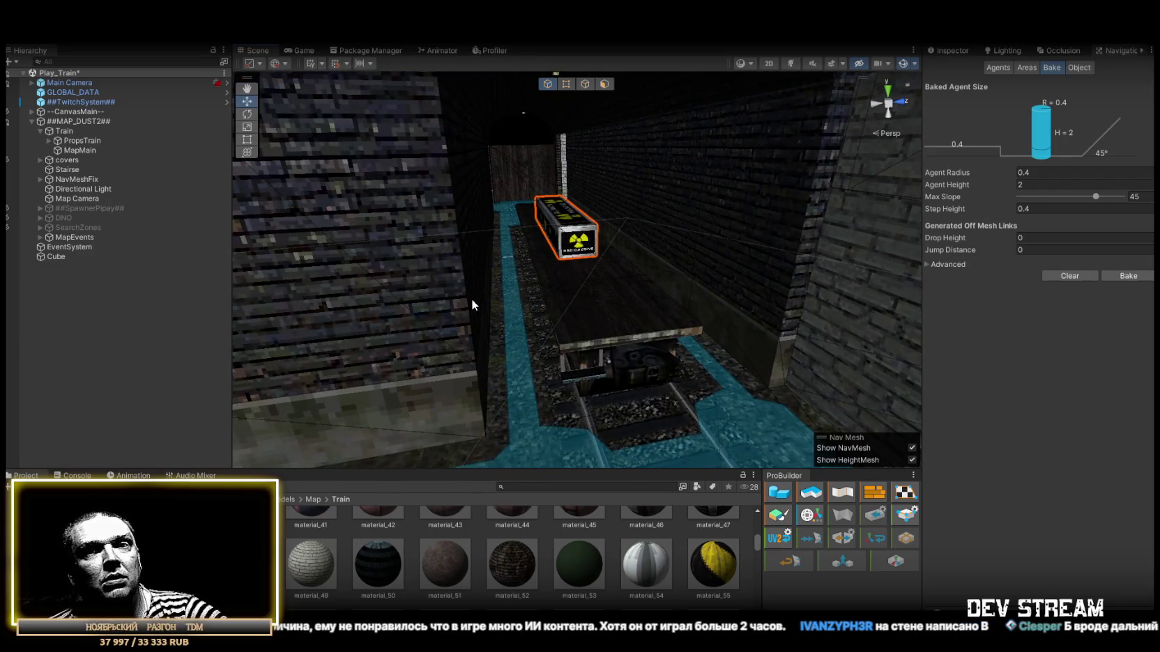
pyautogui.moveTo(706, 275)
pyautogui.mouseDown()
pyautogui.moveTo(516, 302)
pyautogui.moveTo(468, 191)
pyautogui.moveTo(906, 245)
pyautogui.moveTo(766, 319)
pyautogui.moveTo(282, 343)
pyautogui.moveTo(81, 339)
pyautogui.moveTo(872, 321)
pyautogui.moveTo(619, 324)
pyautogui.moveTo(981, 264)
pyautogui.moveTo(1129, 293)
pyautogui.moveTo(220, 315)
pyautogui.moveTo(467, 306)
pyautogui.moveTo(255, 288)
pyautogui.moveTo(479, 272)
pyautogui.moveTo(611, 235)
pyautogui.moveTo(493, 297)
pyautogui.moveTo(384, 293)
pyautogui.moveTo(678, 303)
pyautogui.moveTo(699, 336)
pyautogui.moveTo(1006, 329)
pyautogui.moveTo(1023, 305)
pyautogui.moveTo(488, 326)
pyautogui.mouseUp()
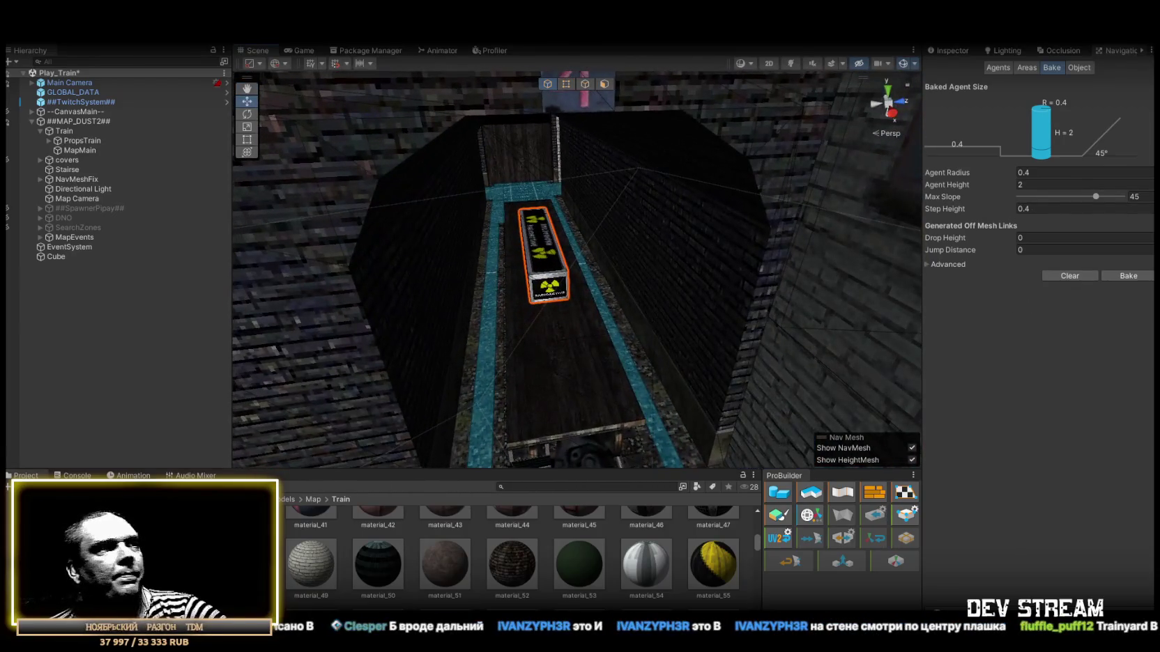
pyautogui.click(40, 237)
# Select PlantB under MapEvents and fly the camera to its marker among the Trainyard B wagons
pyautogui.click(97, 257)
pyautogui.moveTo(427, 277)
pyautogui.mouseDown()
pyautogui.moveTo(486, 264)
pyautogui.moveTo(412, 182)
pyautogui.mouseUp()
pyautogui.moveTo(848, 401)
pyautogui.mouseDown()
pyautogui.moveTo(882, 372)
pyautogui.moveTo(978, 377)
pyautogui.moveTo(729, 510)
pyautogui.mouseUp()
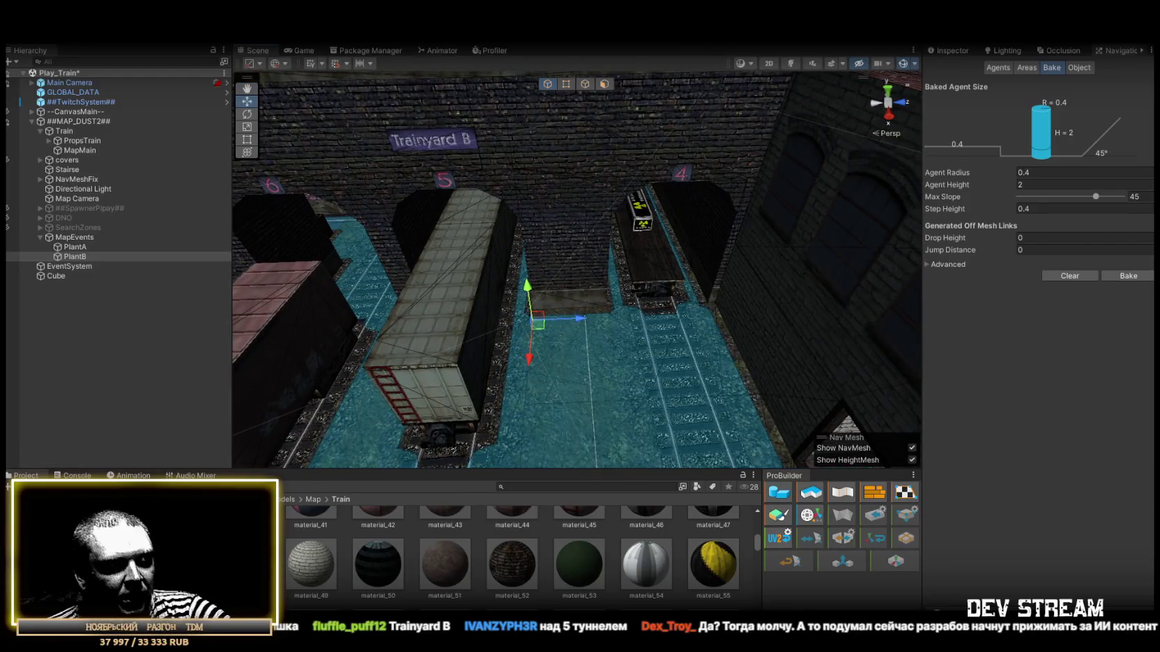
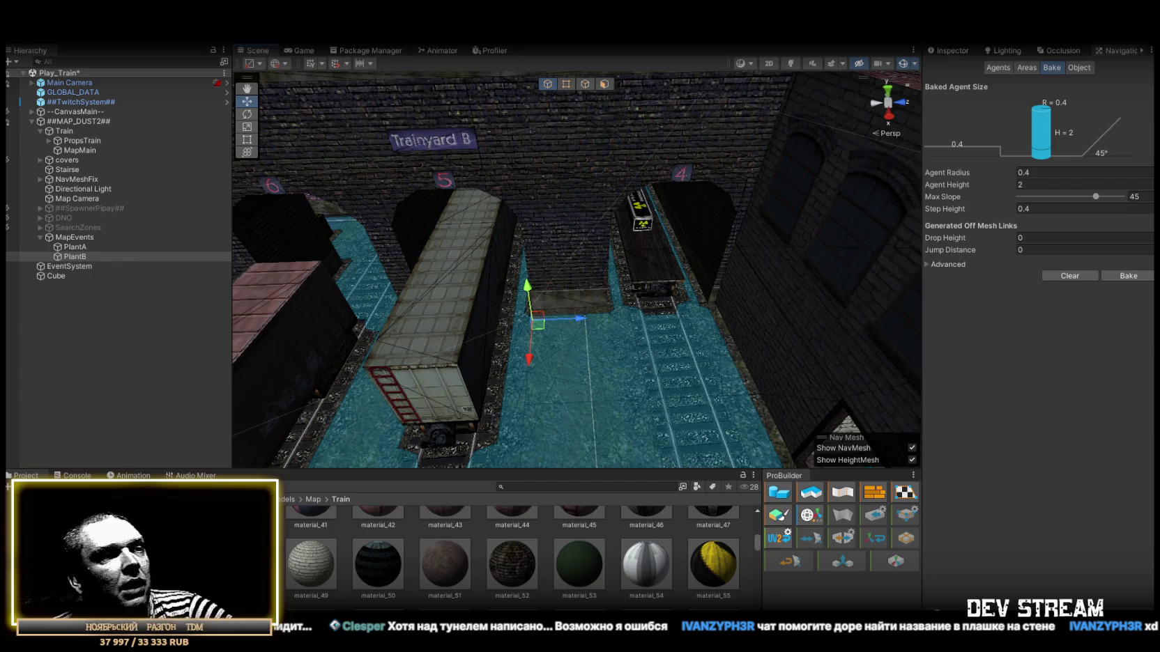
# Look up the 'How to Hold - Train - B Site' reference image in the browser
pyautogui.hotkey('alt', 'Tab')
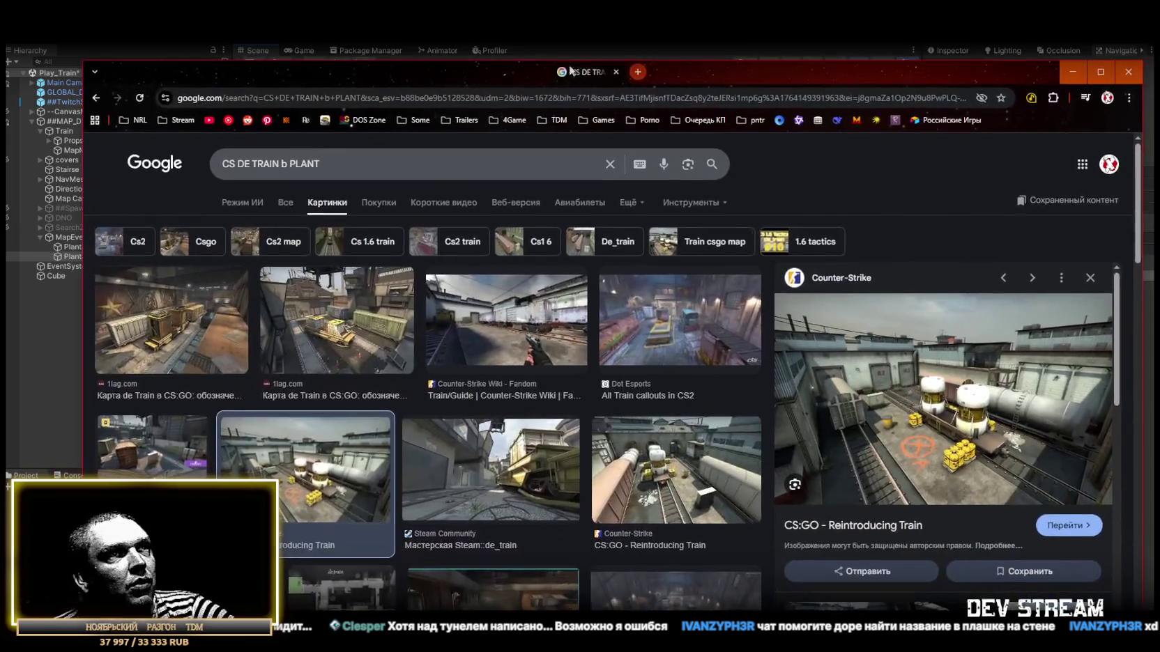
pyautogui.click(1100, 72)
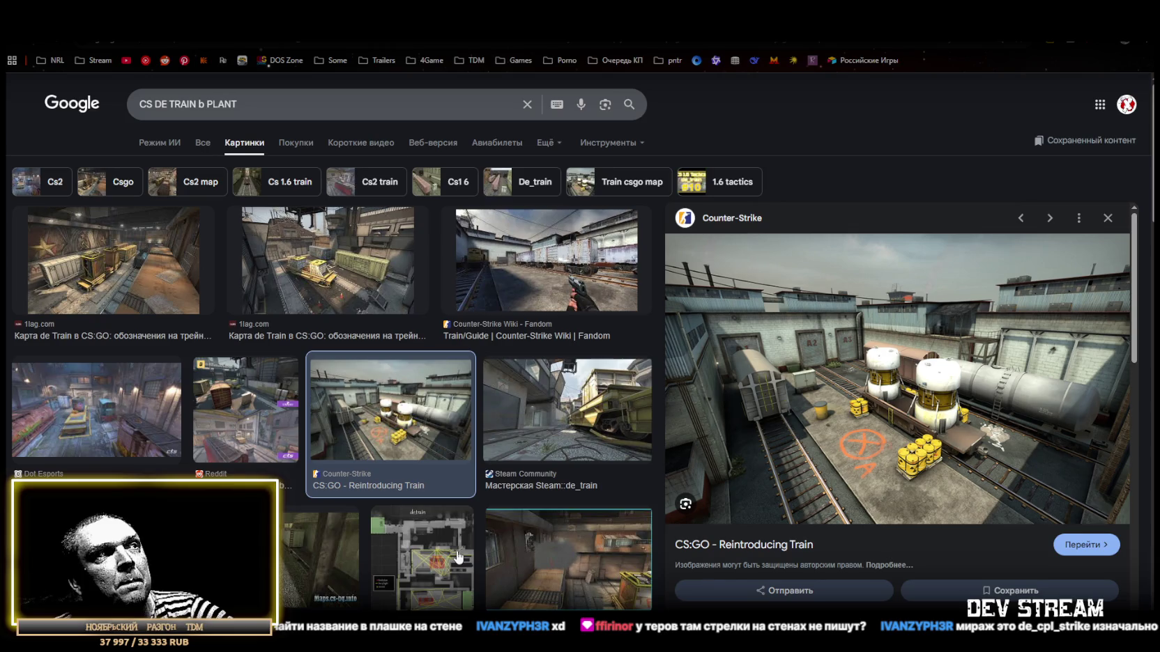
pyautogui.scroll(-5, 453, 554)
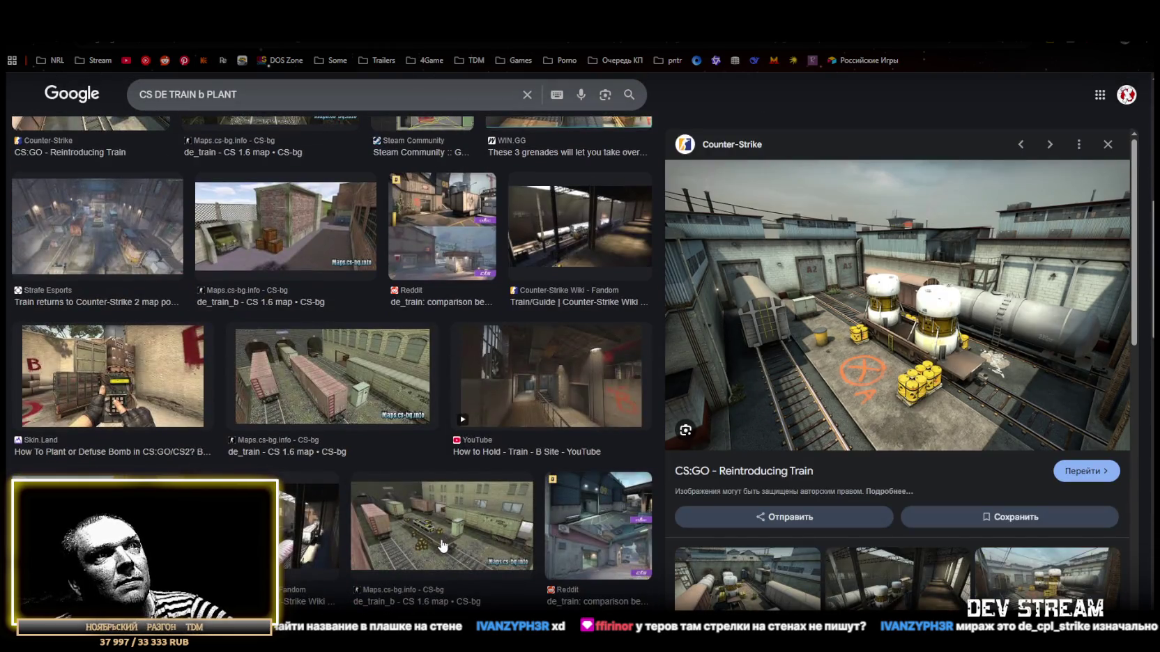
pyautogui.click(585, 416)
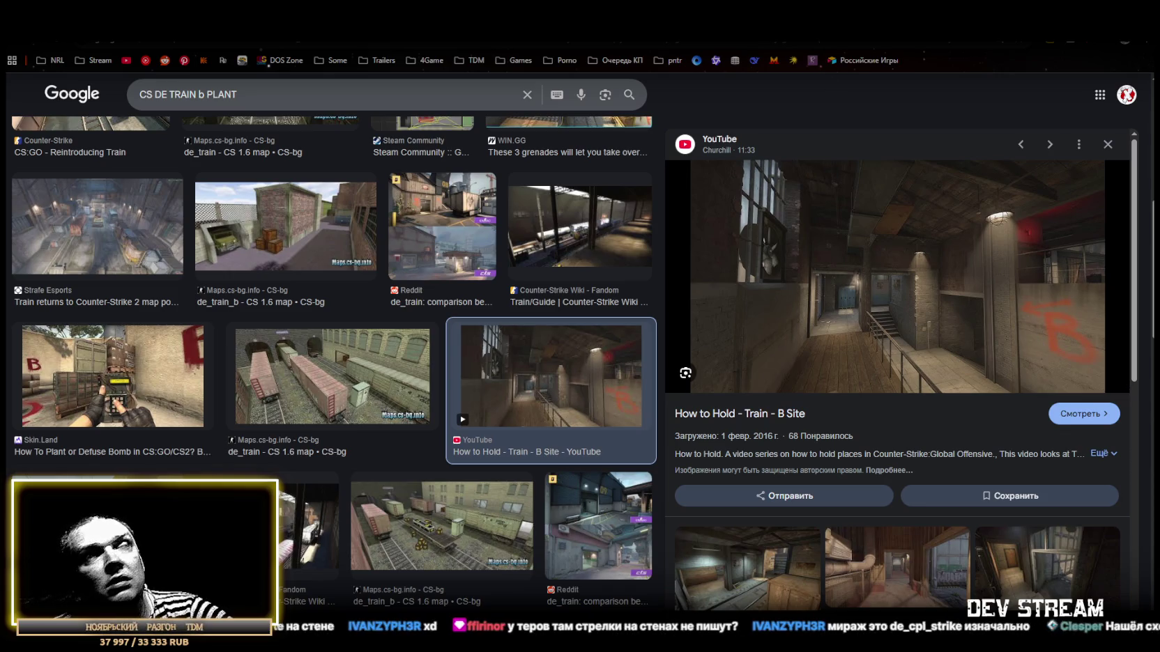
pyautogui.hotkey('alt', 'Tab')
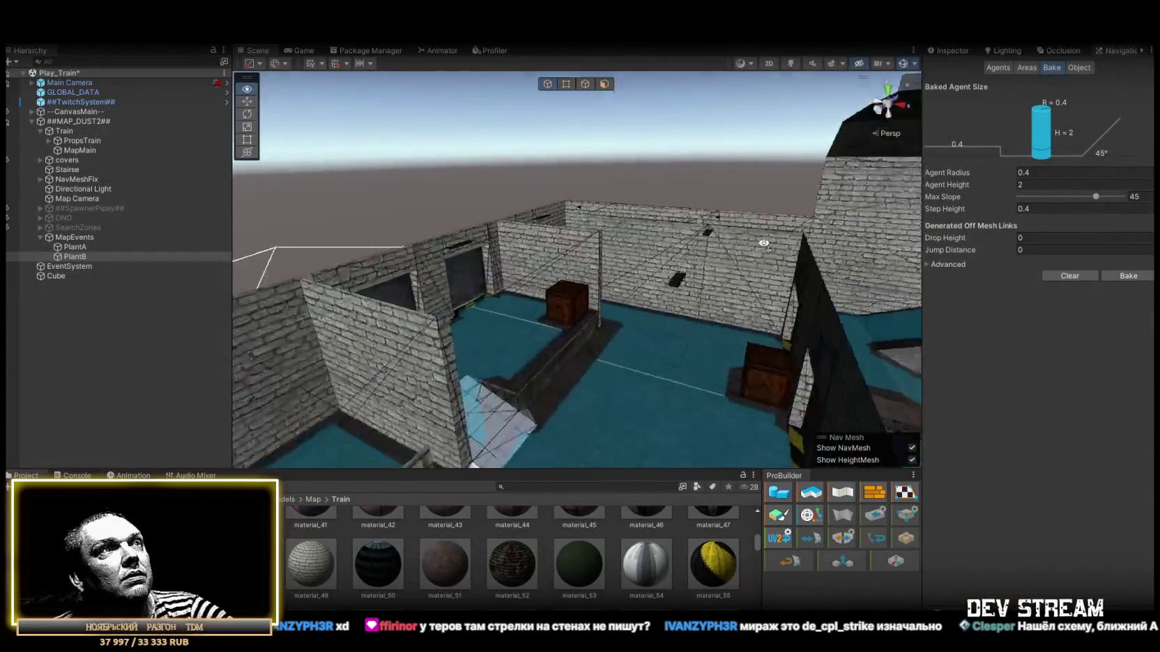
# Fly through the trainyard, selecting PlantA and inspecting the radioactive train car
pyautogui.moveTo(764, 243)
pyautogui.mouseDown()
pyautogui.moveTo(600, 257)
pyautogui.moveTo(795, 253)
pyautogui.moveTo(985, 282)
pyautogui.moveTo(999, 247)
pyautogui.moveTo(822, 250)
pyautogui.moveTo(732, 188)
pyautogui.moveTo(316, 227)
pyautogui.moveTo(298, 258)
pyautogui.moveTo(106, 244)
pyautogui.moveTo(641, 229)
pyautogui.moveTo(769, 258)
pyautogui.moveTo(414, 276)
pyautogui.moveTo(325, 311)
pyautogui.moveTo(734, 314)
pyautogui.moveTo(523, 322)
pyautogui.moveTo(392, 352)
pyautogui.moveTo(390, 363)
pyautogui.mouseUp()
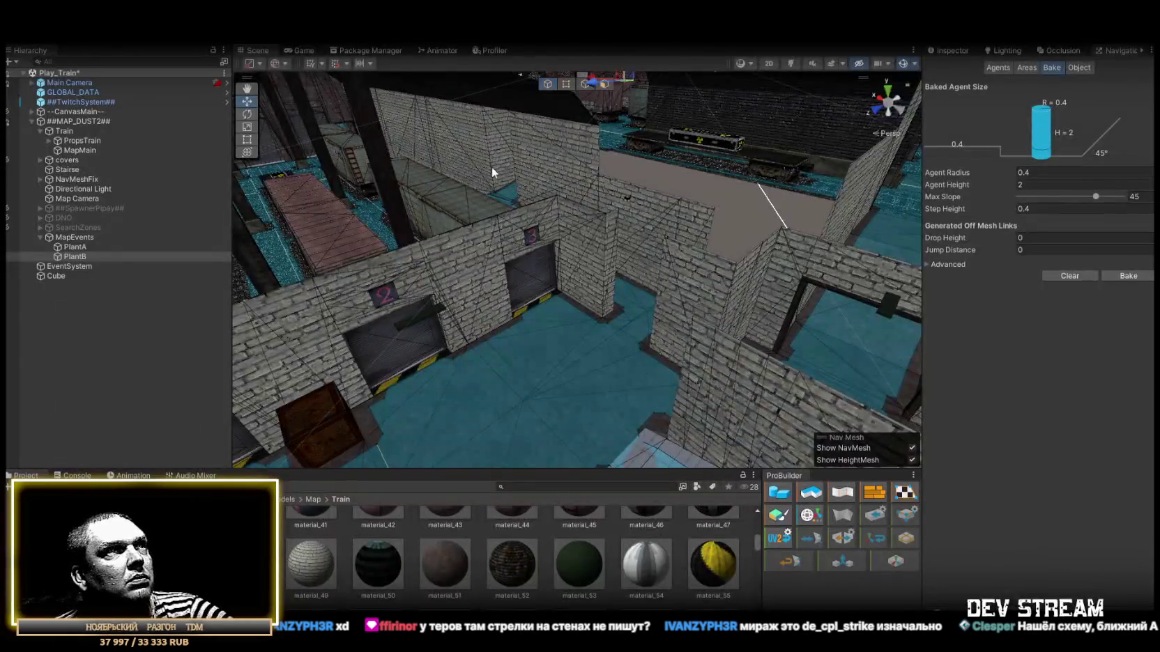
pyautogui.moveTo(492, 166); pyautogui.dragTo(544, 172)
pyautogui.click(76, 247)
pyautogui.moveTo(529, 230); pyautogui.dragTo(693, 202)
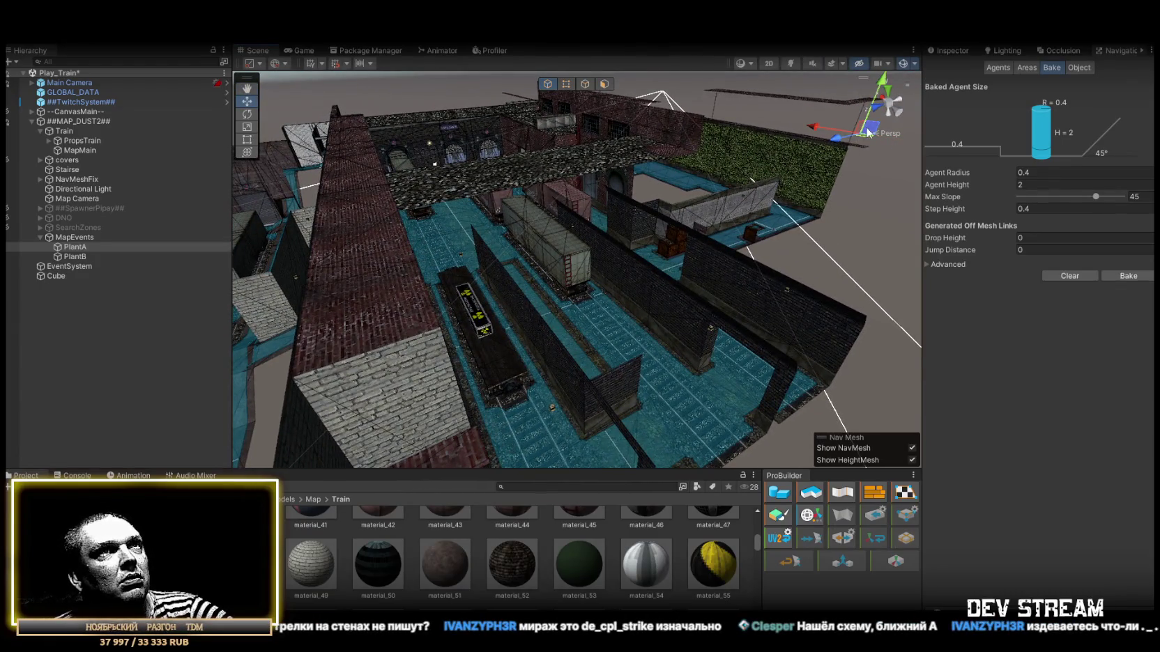
pyautogui.scroll(-5, 526, 232)
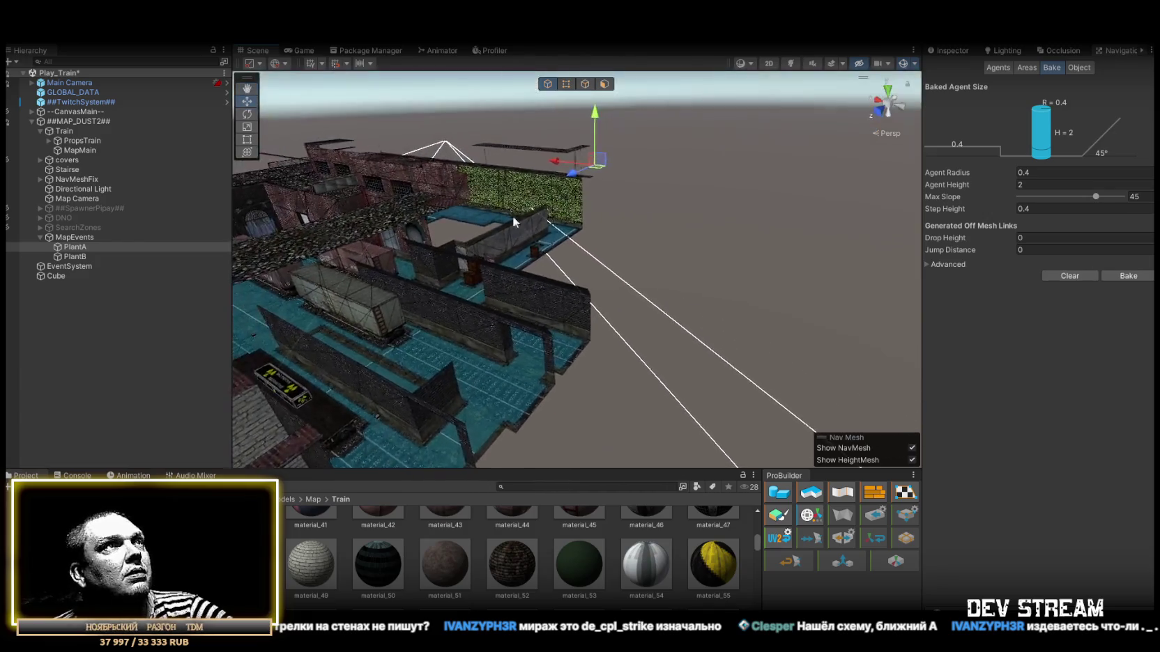
pyautogui.moveTo(359, 205)
pyautogui.mouseDown()
pyautogui.moveTo(378, 310)
pyautogui.moveTo(237, 326)
pyautogui.moveTo(384, 296)
pyautogui.mouseUp()
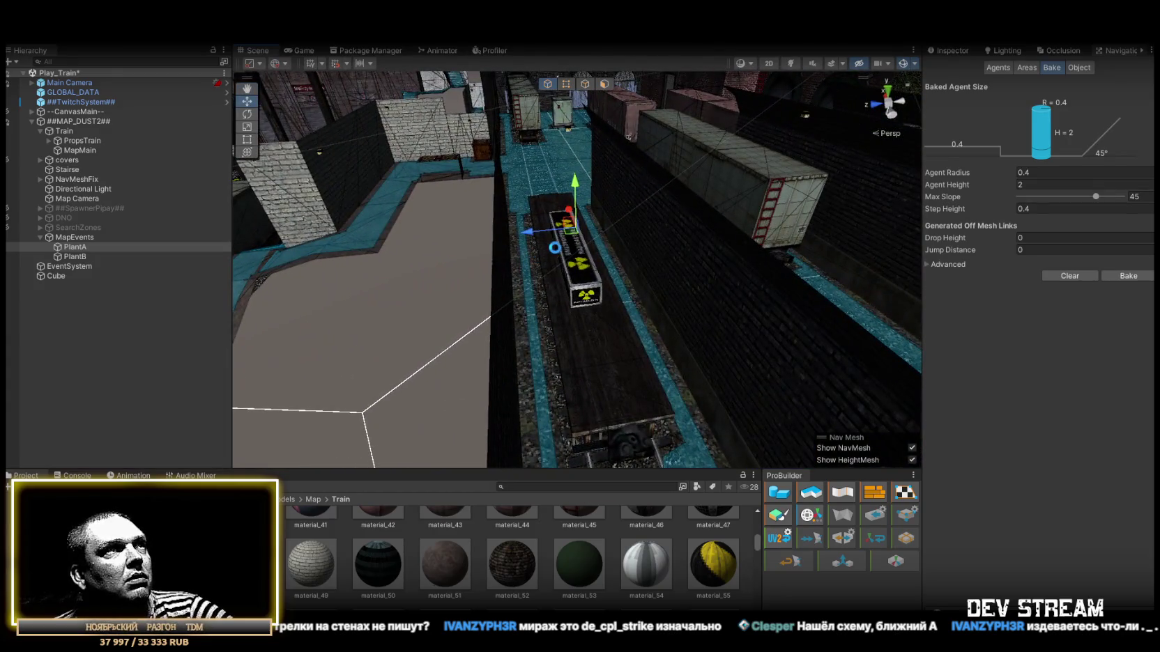
pyautogui.scroll(5, 588, 244)
pyautogui.moveTo(587, 244); pyautogui.dragTo(590, 228)
pyautogui.scroll(-3, 590, 228)
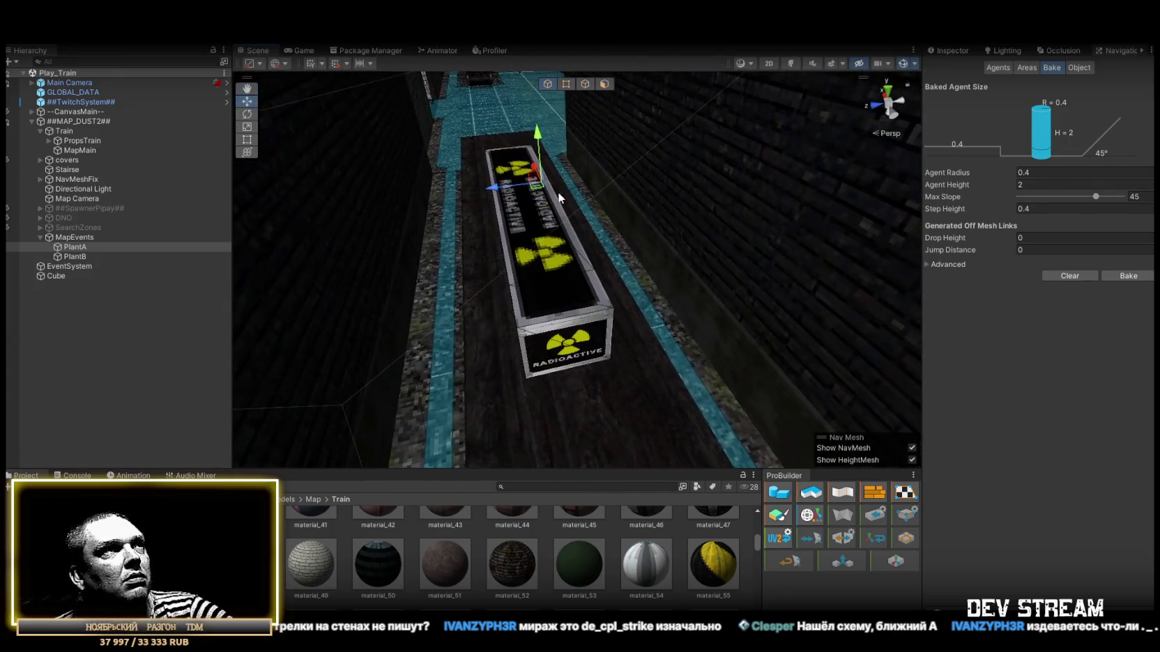
pyautogui.moveTo(619, 378)
pyautogui.mouseDown()
pyautogui.moveTo(777, 393)
pyautogui.moveTo(793, 414)
pyautogui.moveTo(694, 319)
pyautogui.moveTo(570, 305)
pyautogui.moveTo(502, 278)
pyautogui.moveTo(370, 186)
pyautogui.moveTo(580, 159)
pyautogui.mouseUp()
# Jump to PlantB, frame the small radioactive box, then pull back to a map overview
pyautogui.doubleClick(71, 256)
pyautogui.moveTo(338, 161); pyautogui.dragTo(725, 174)
pyautogui.click(474, 358)
pyautogui.press('f')
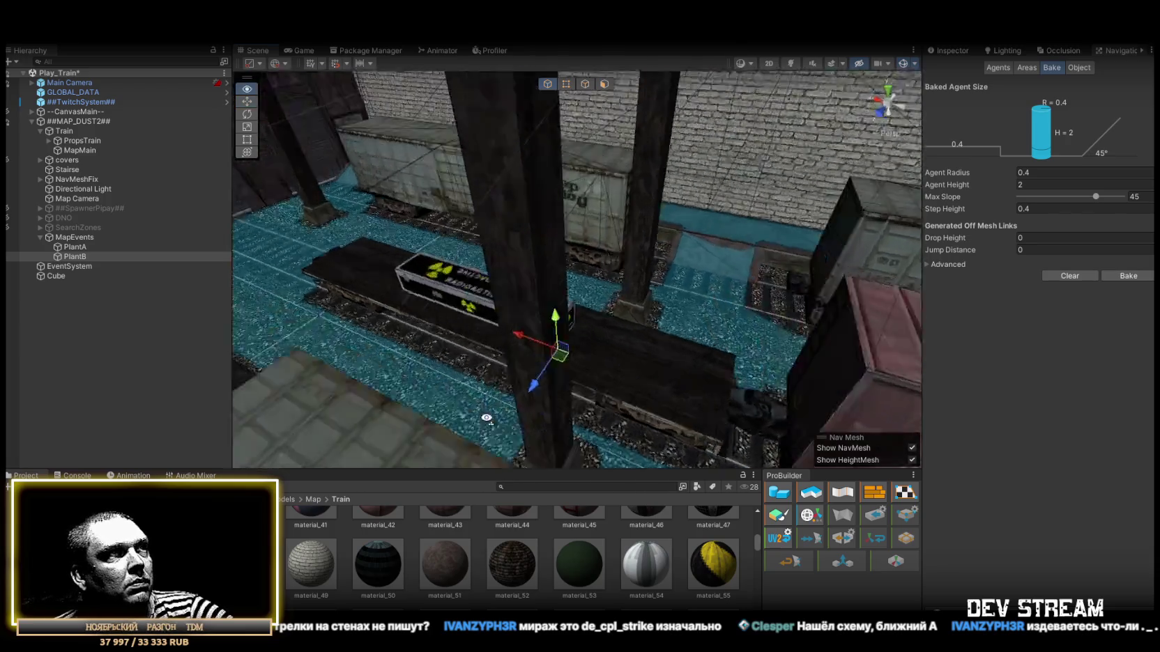
pyautogui.moveTo(568, 364)
pyautogui.mouseDown()
pyautogui.moveTo(595, 285)
pyautogui.moveTo(667, 301)
pyautogui.mouseUp()
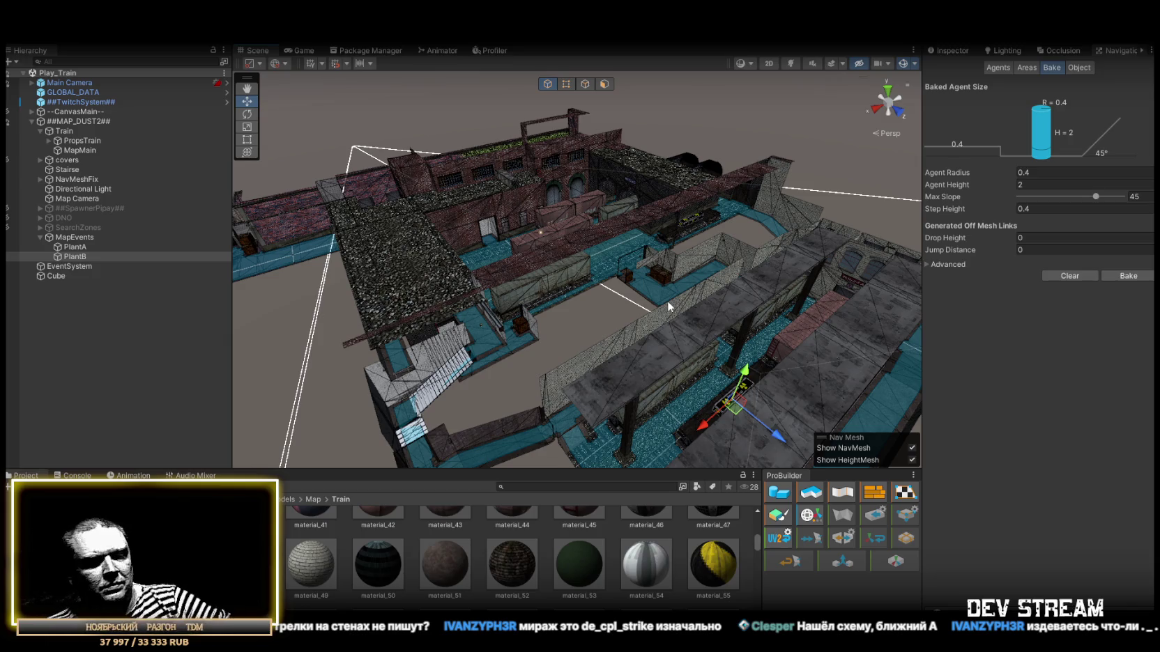
pyautogui.scroll(-3, 573, 259)
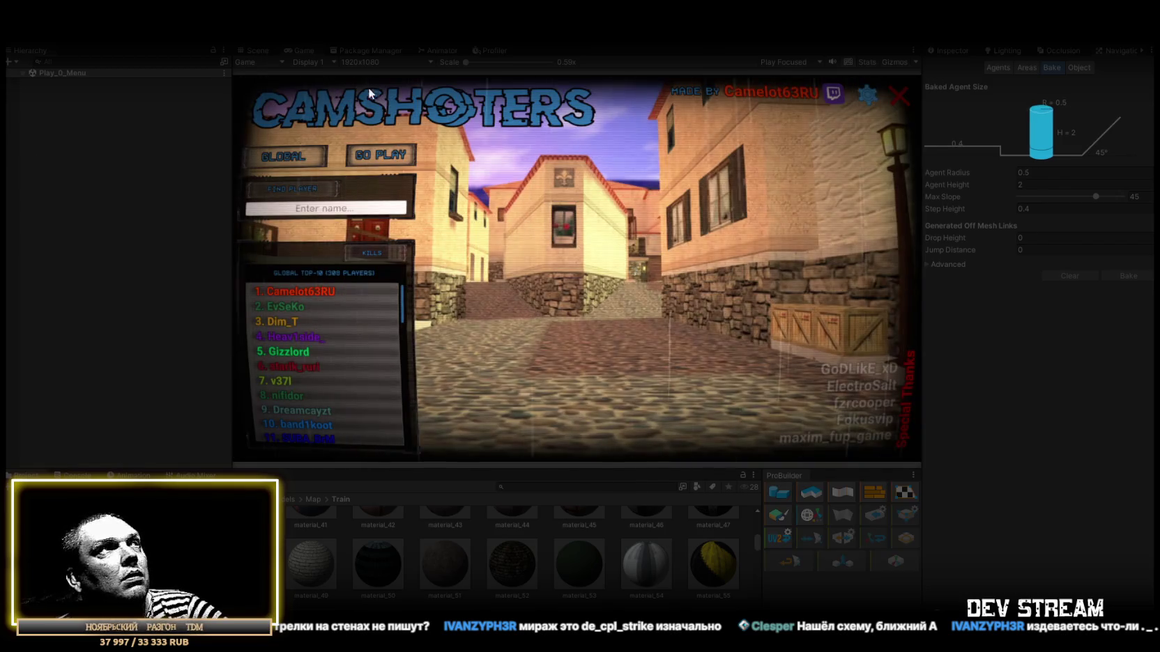
# Maximize the running game, load a map from the list, and restore the editor layout once the round starts
pyautogui.doubleClick(300, 51)
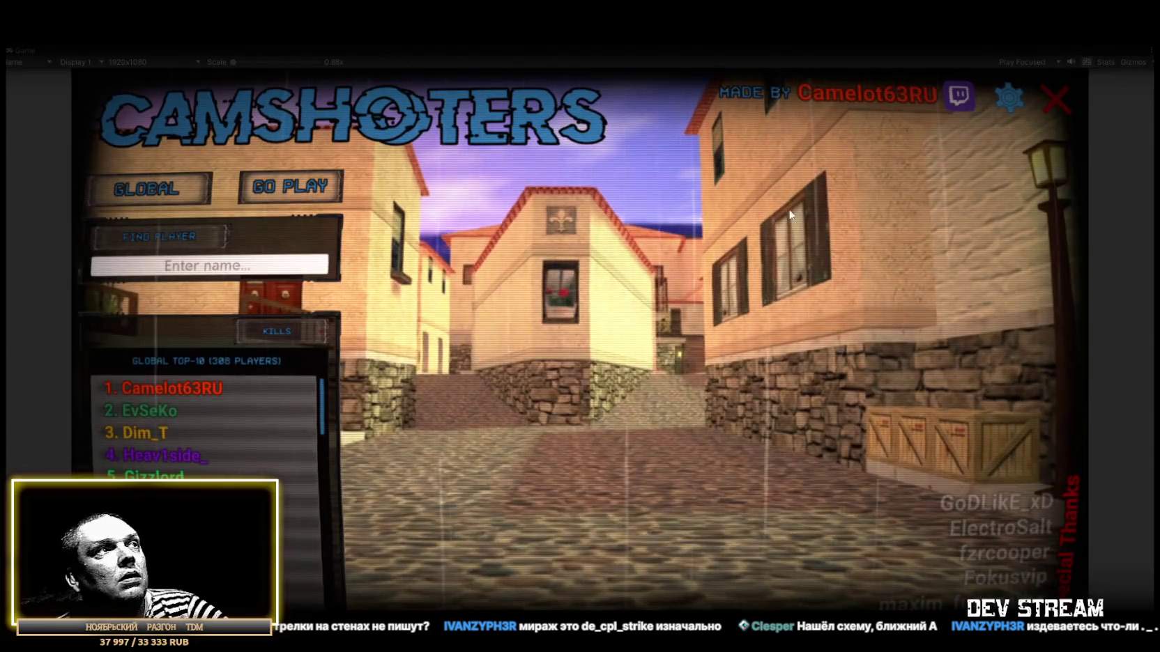
pyautogui.click(290, 183)
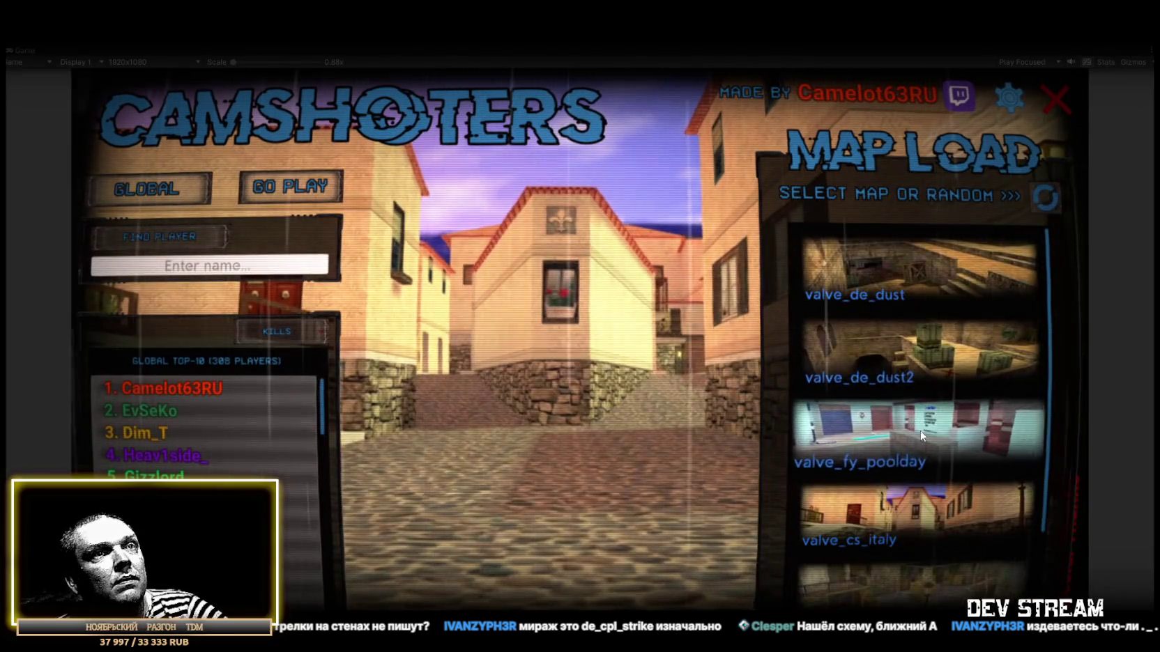
pyautogui.scroll(-2, 916, 449)
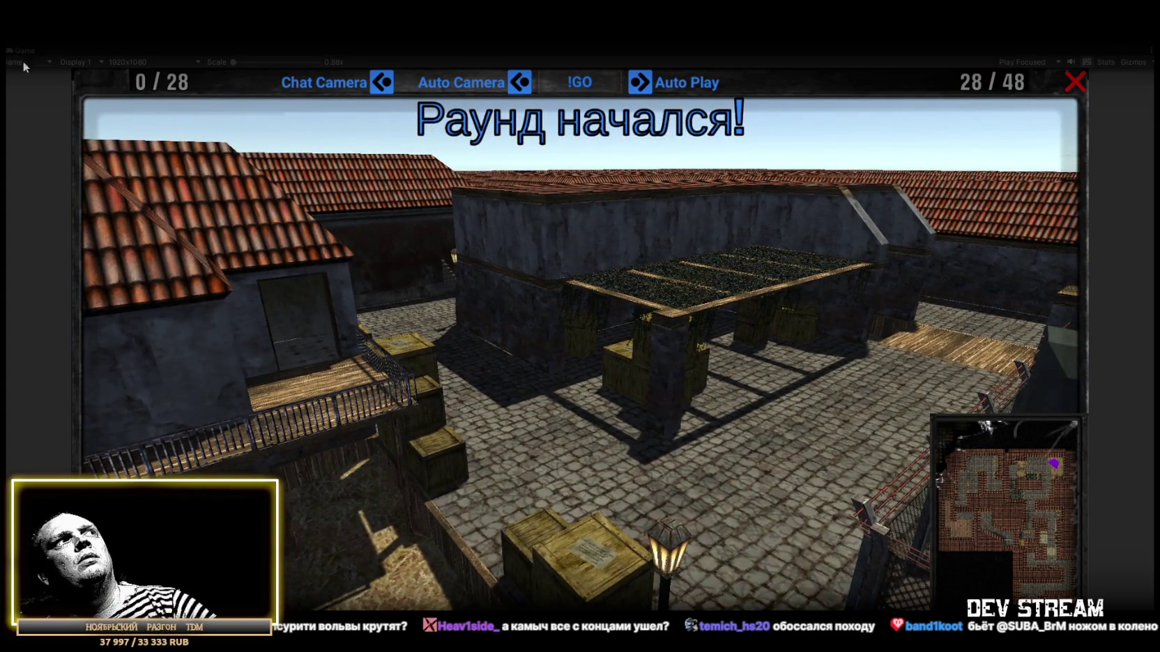
pyautogui.doubleClick(25, 51)
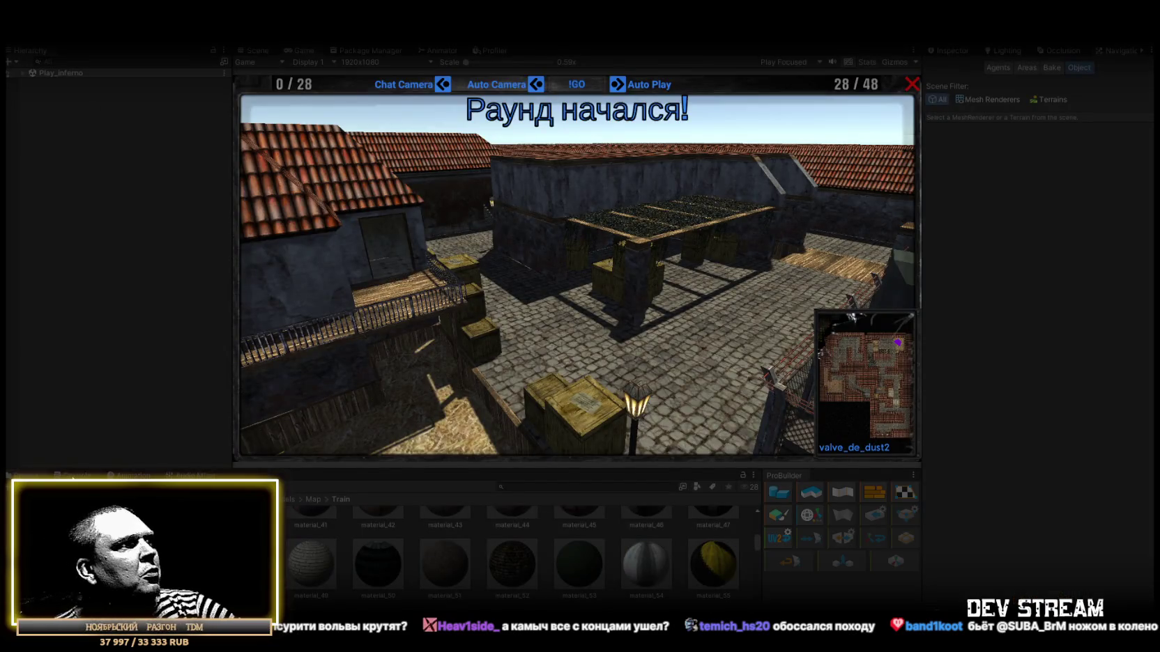
# Show the Console and read the CharacterIK.cs warning and the transport connection error
pyautogui.click(73, 475)
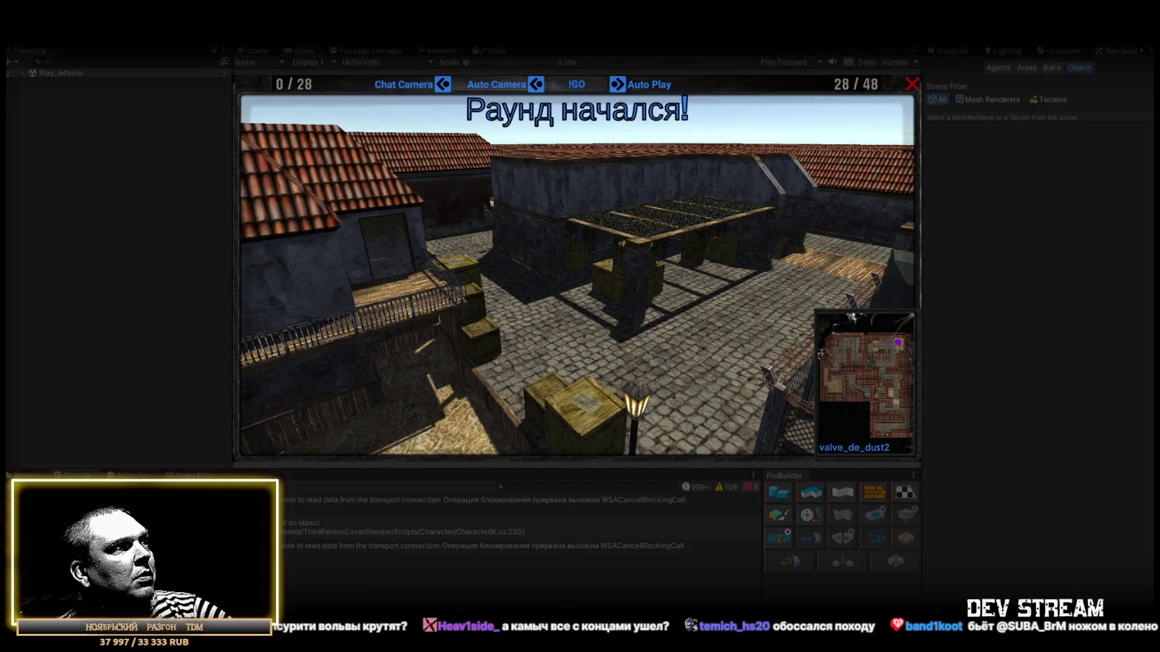
pyautogui.click(265, 527)
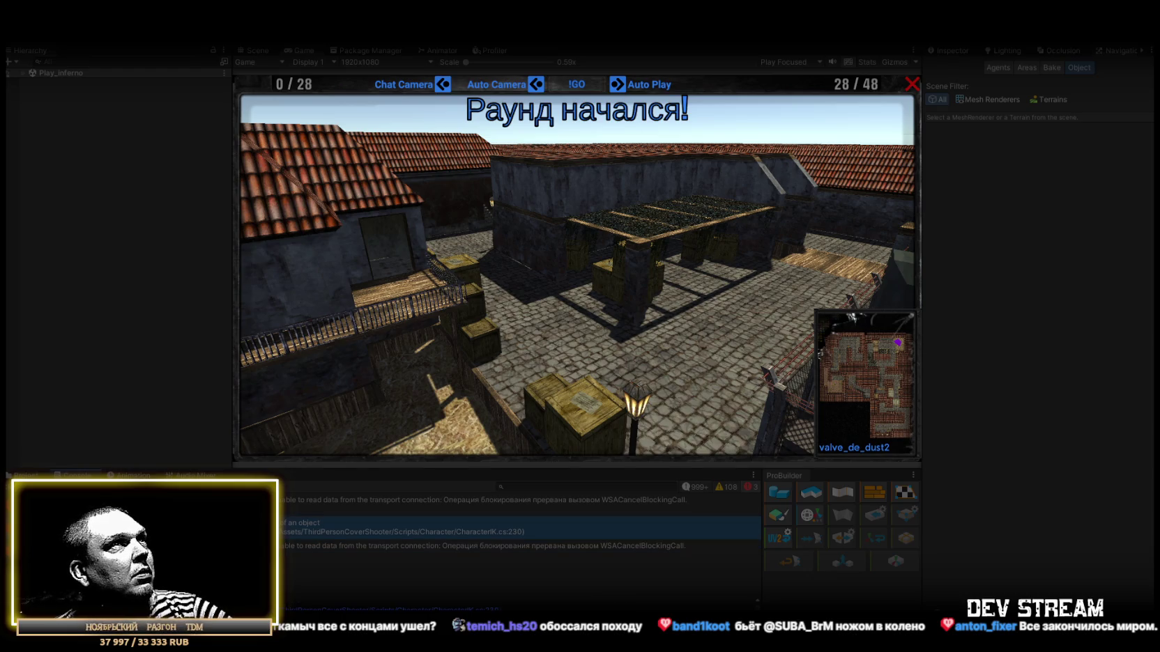
pyautogui.click(265, 546)
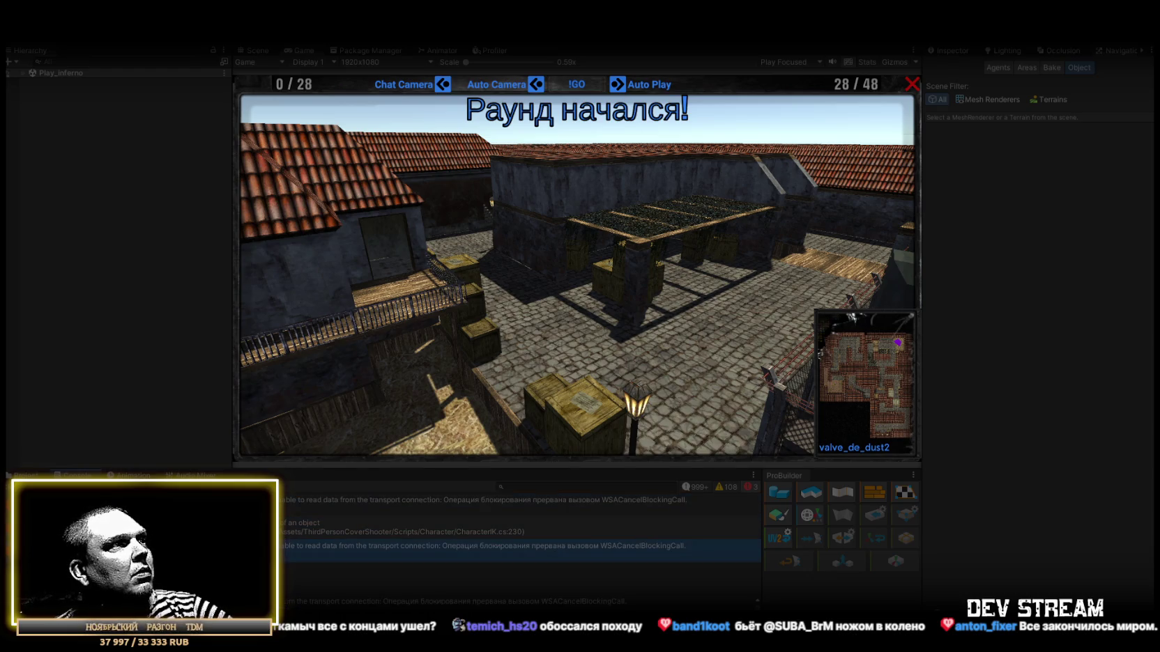
# Expand Play_Inferno and ##MAP_INFERNO## in the Hierarchy, then end the round back to the main menu
pyautogui.click(23, 73)
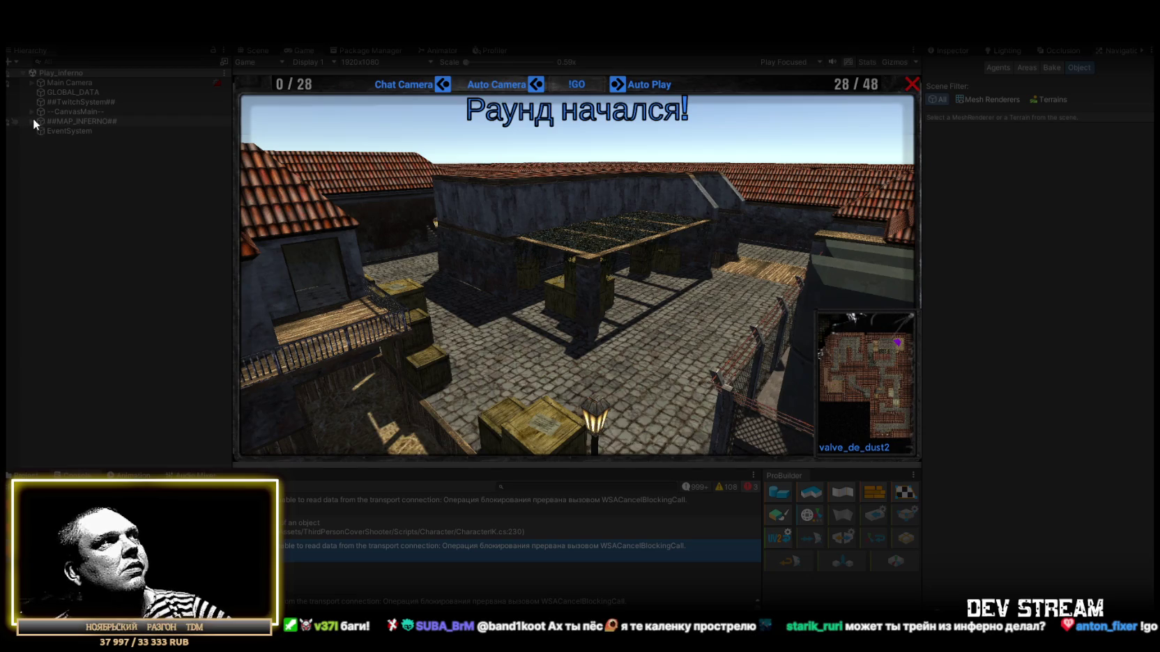
pyautogui.click(33, 121)
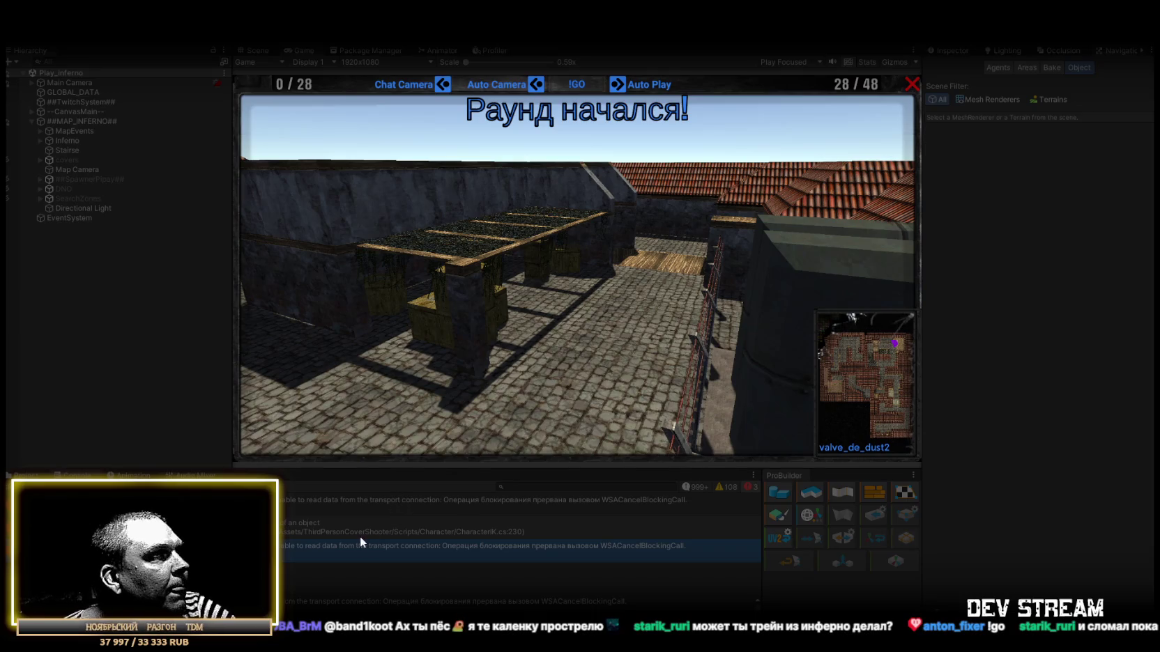
pyautogui.click(350, 531)
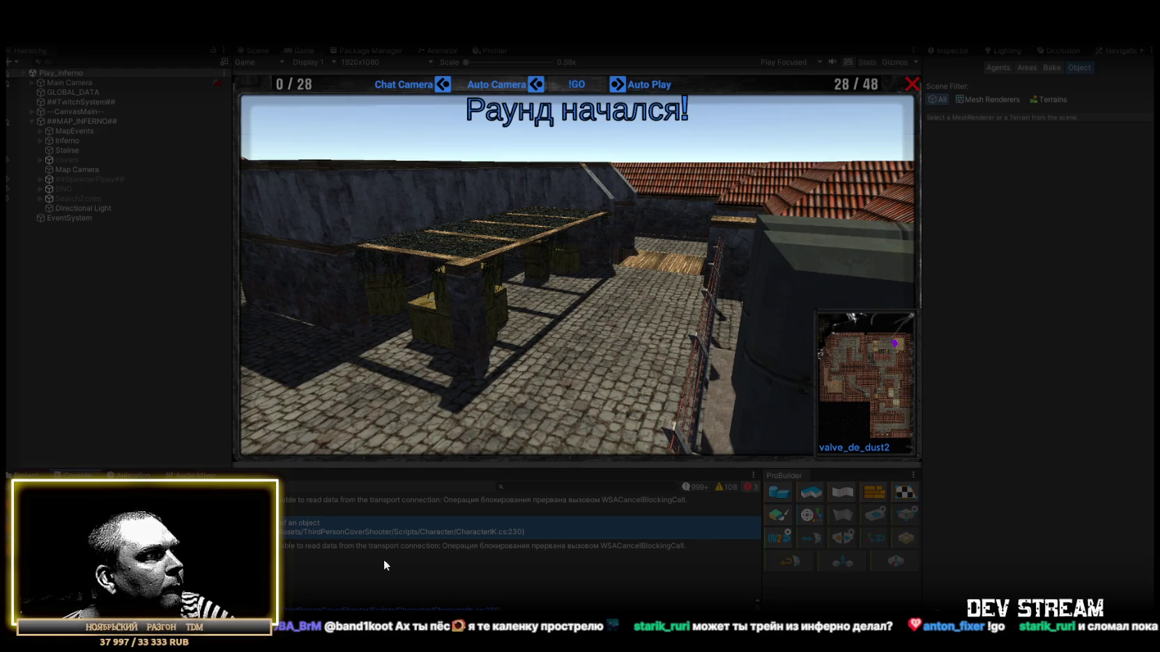
pyautogui.scroll(-2, 402, 609)
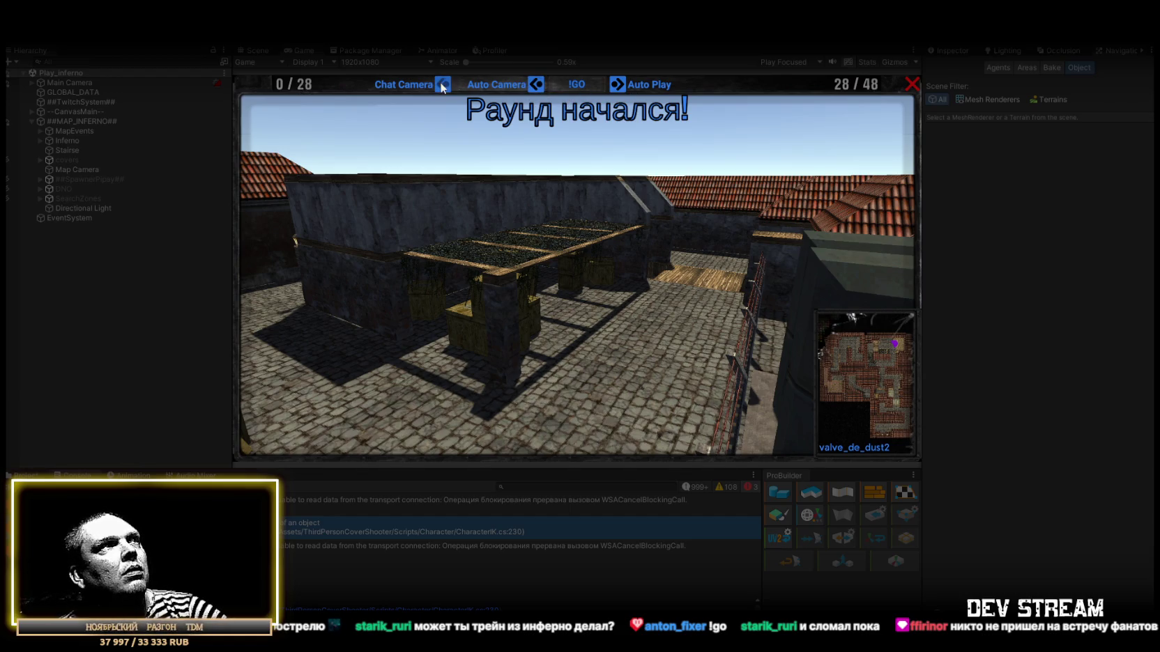
pyautogui.click(910, 85)
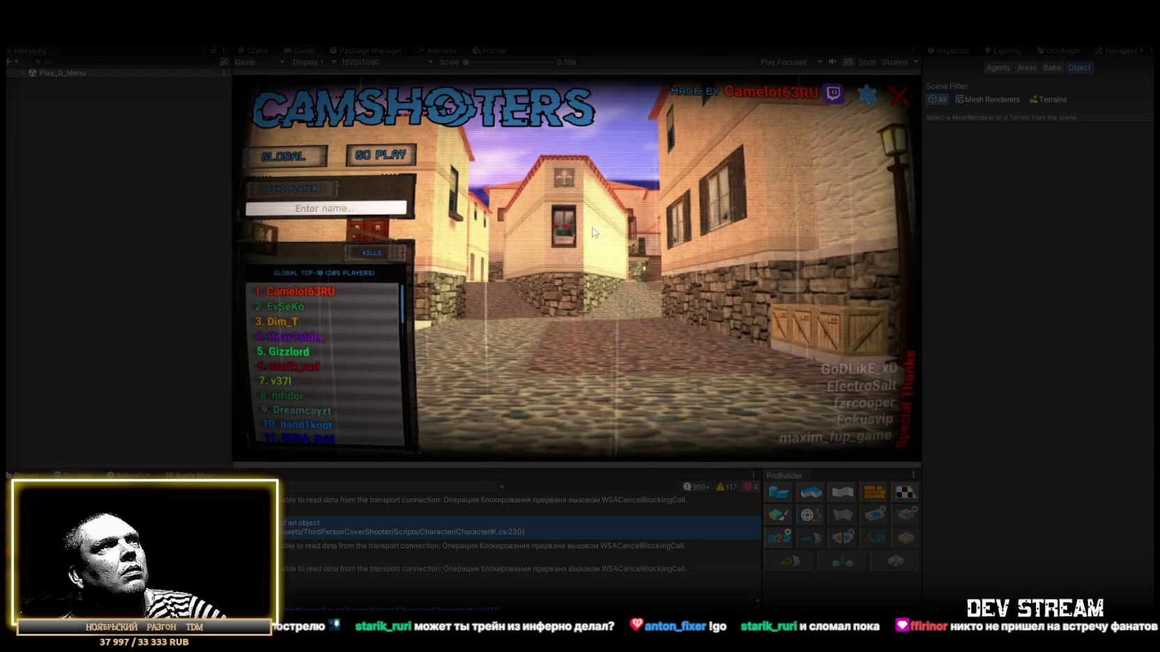
# Load inferno from the map list and select the ##MAP_INFERNO## children down to SearchZones
pyautogui.click(382, 158)
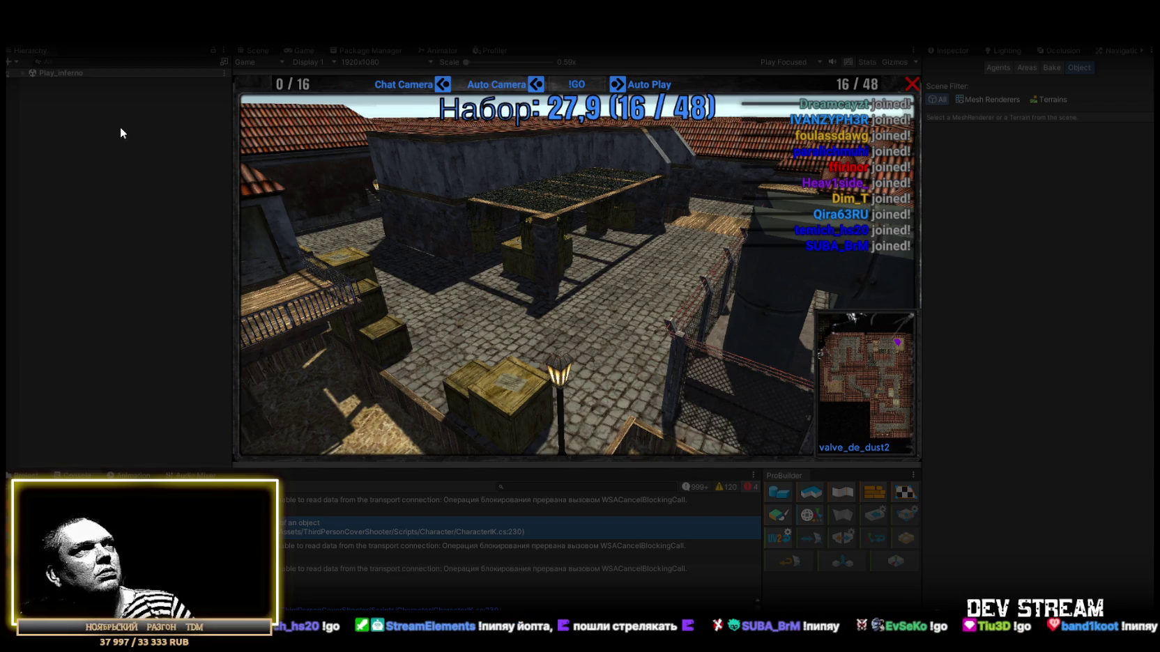
pyautogui.click(23, 72)
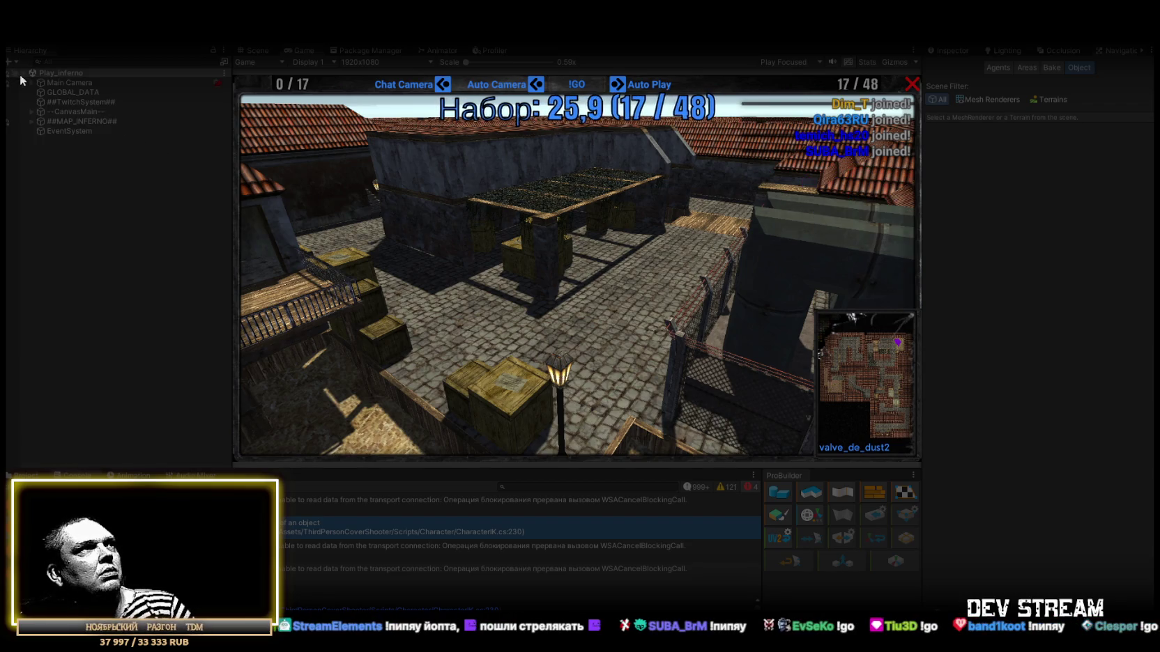
pyautogui.click(32, 122)
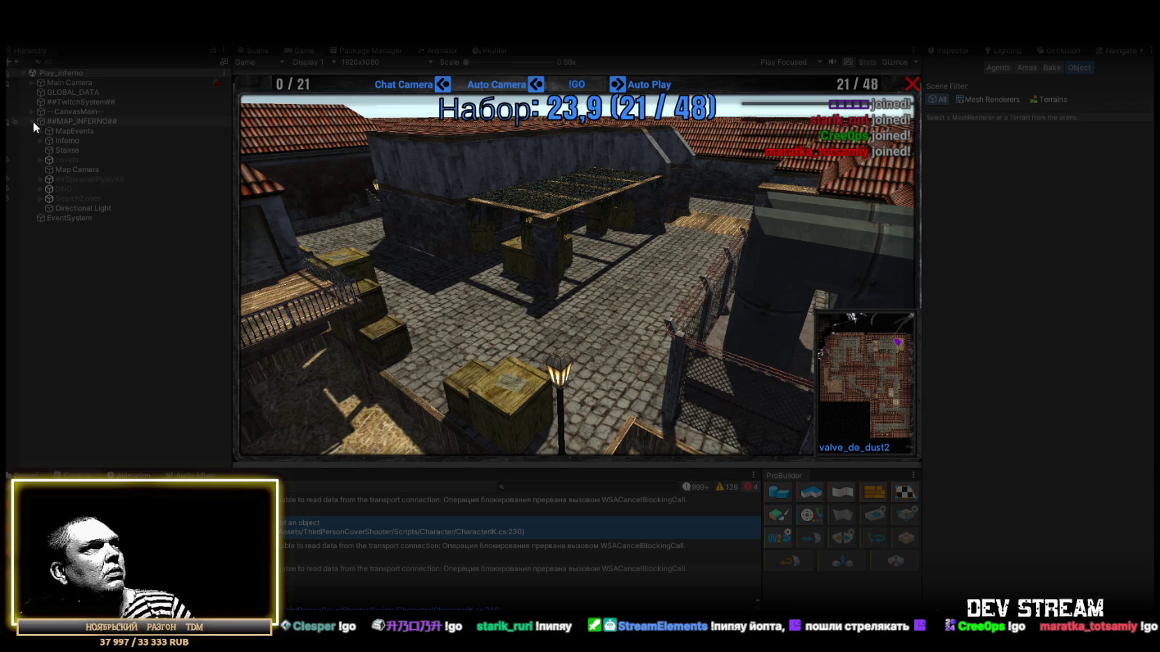
pyautogui.click(77, 179)
pyautogui.keyDown('shift'); pyautogui.click(101, 199); pyautogui.keyUp('shift')
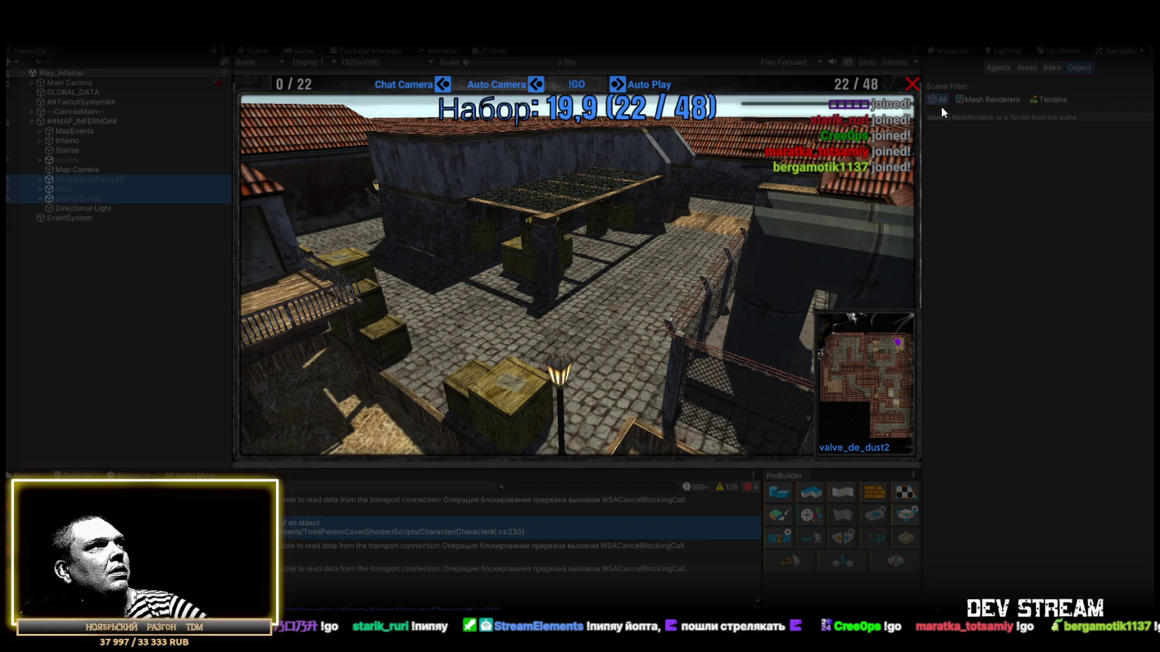
# Inspect the three selected objects, then maximize the game with the camera following a player
pyautogui.click(949, 51)
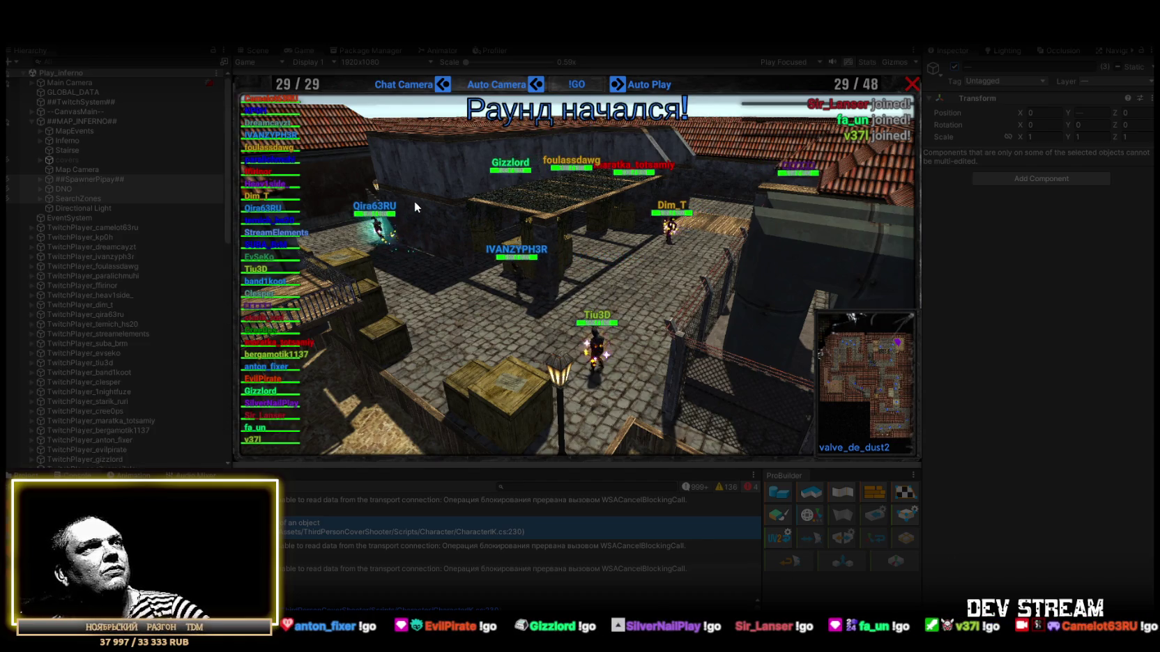
pyautogui.doubleClick(301, 51)
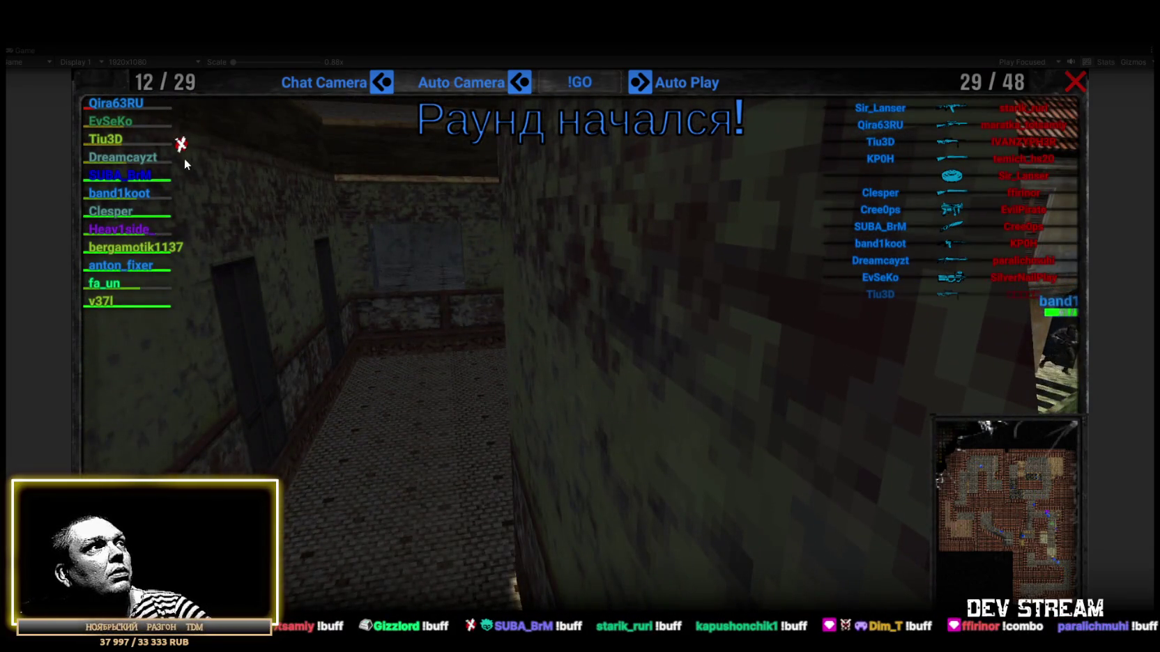
pyautogui.click(109, 140)
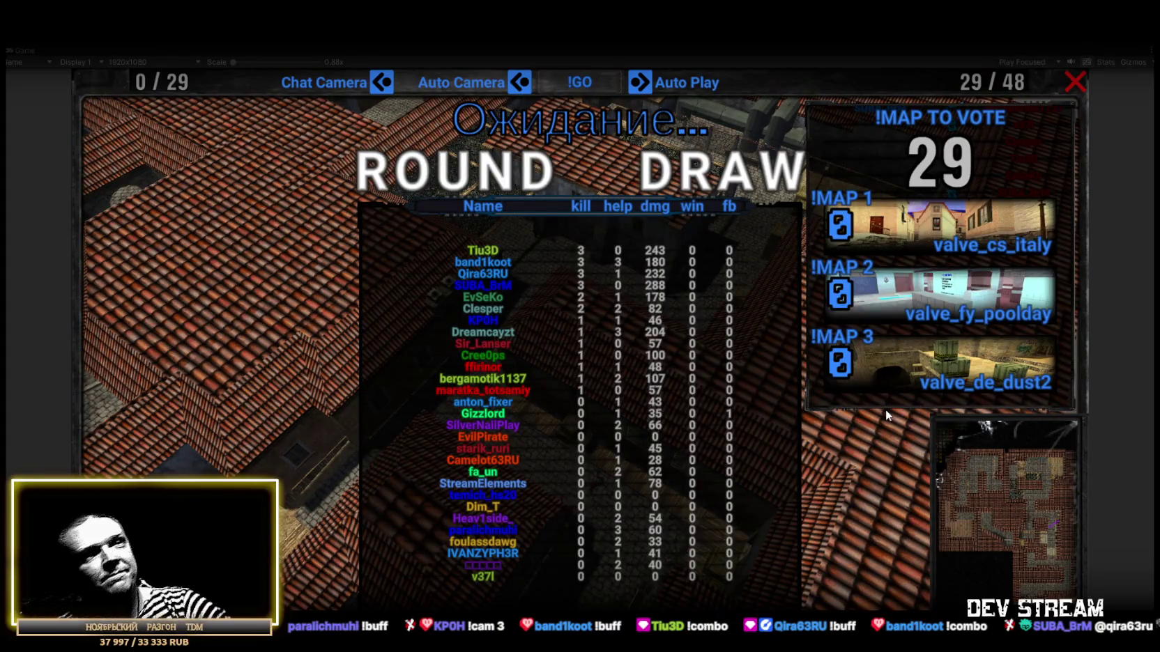
# Vote for valve_cs_italy to load it as the next map
pyautogui.click(930, 232)
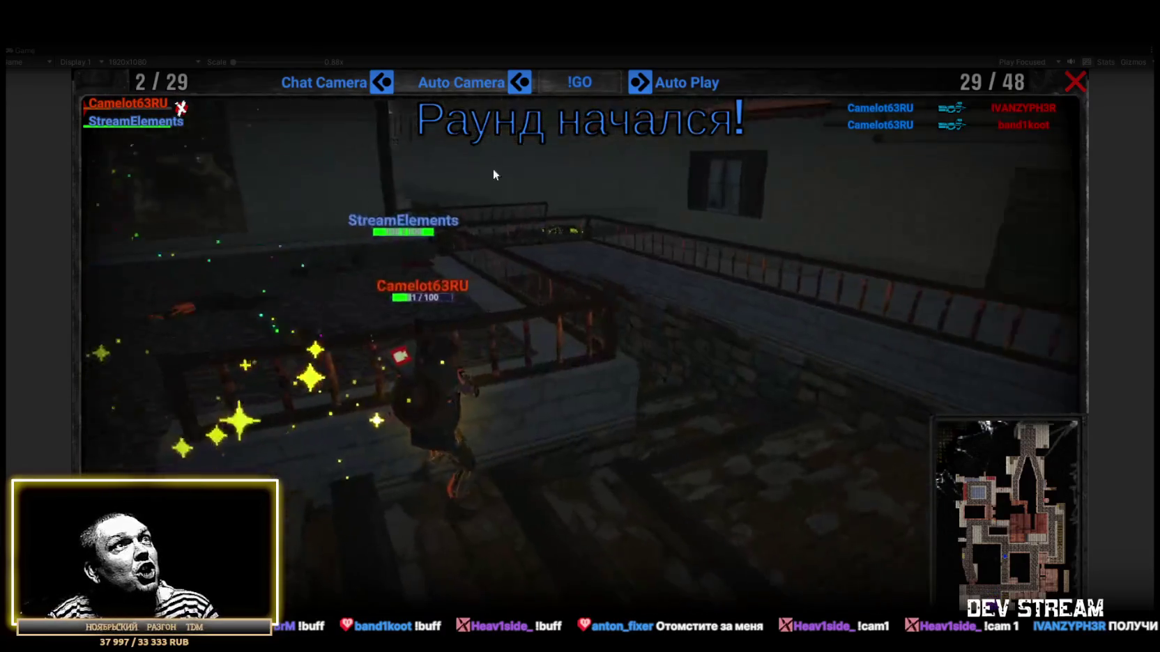
# Check the surviving TwitchPlayer's Character Health (30.8 of 100) under Play_Italy in the Inspector
pyautogui.hotkey('ctrl', 'p')
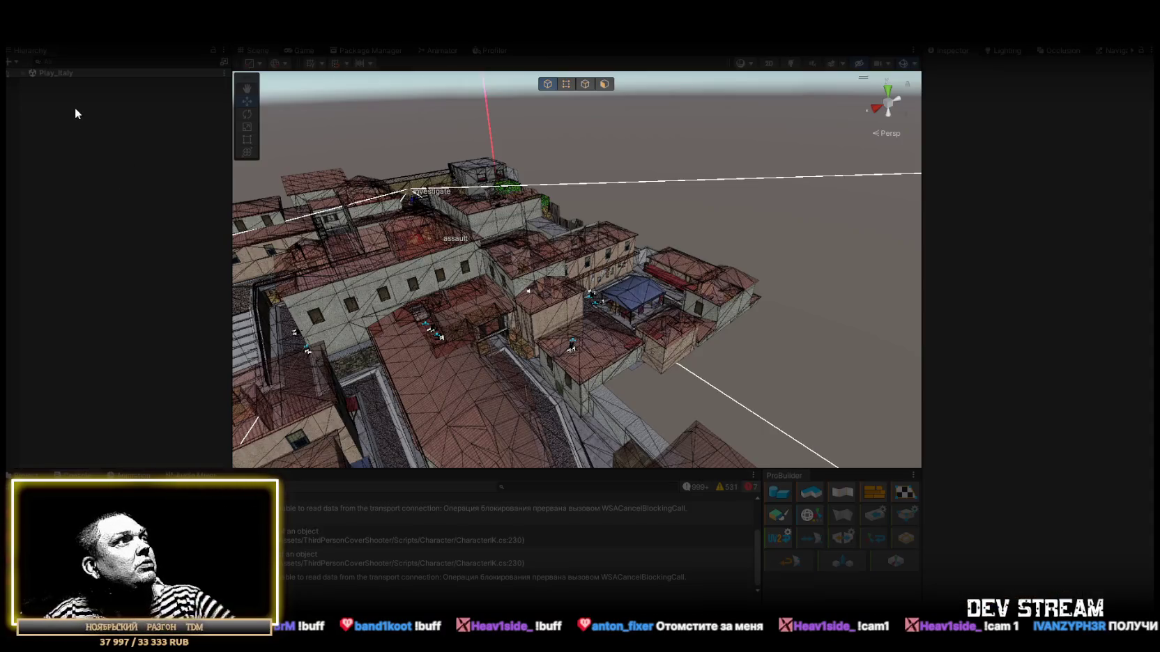
pyautogui.click(22, 73)
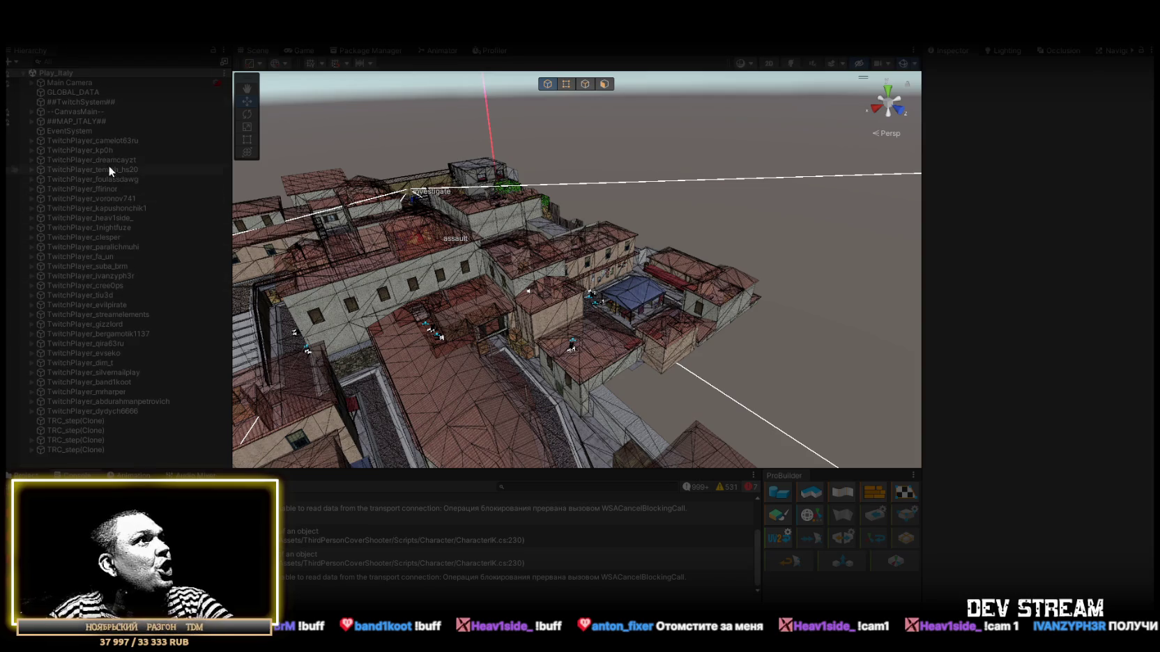
pyautogui.click(119, 141)
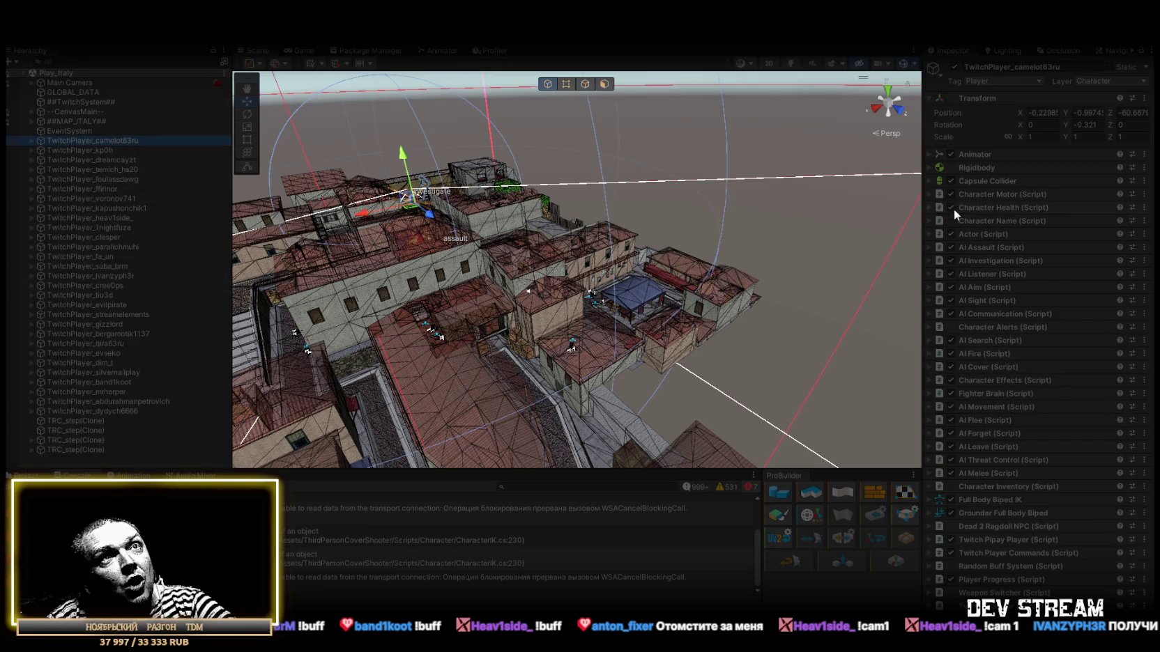
pyautogui.click(931, 208)
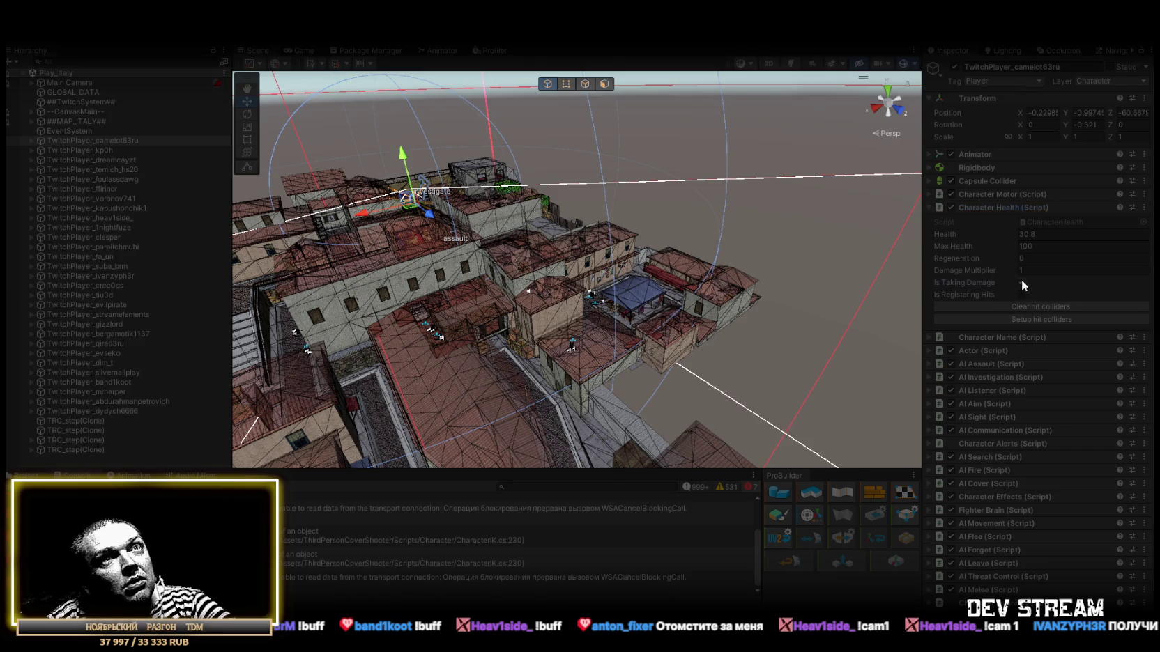
pyautogui.click(300, 49)
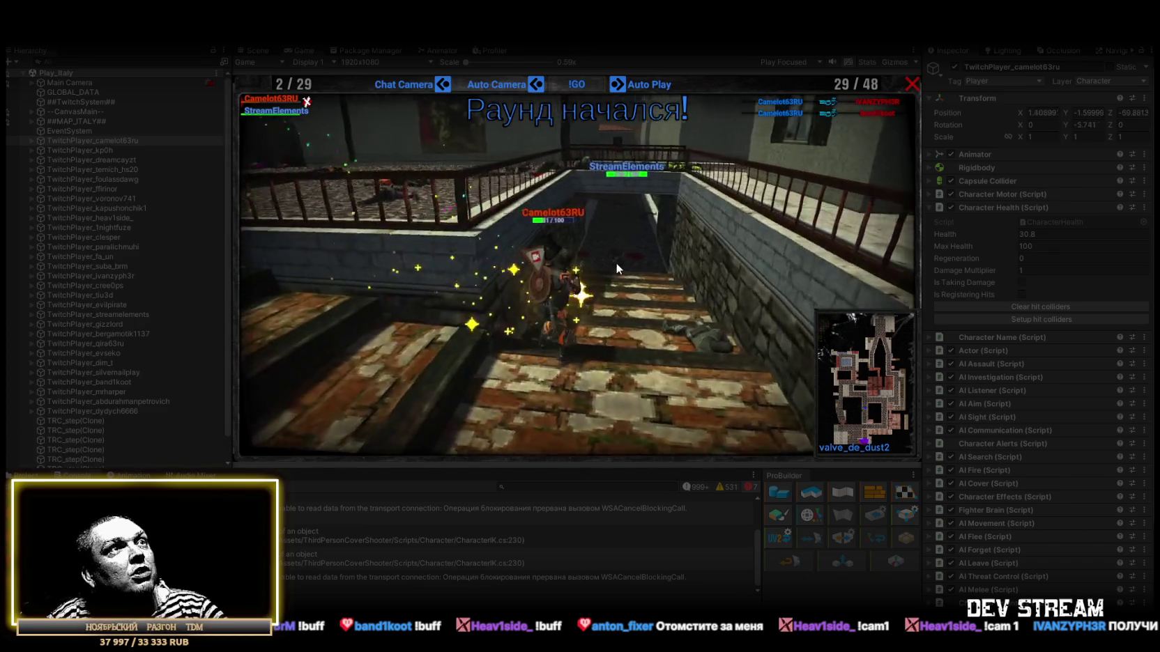
# Maximize the Game view to watch the italy round finish
pyautogui.doubleClick(299, 48)
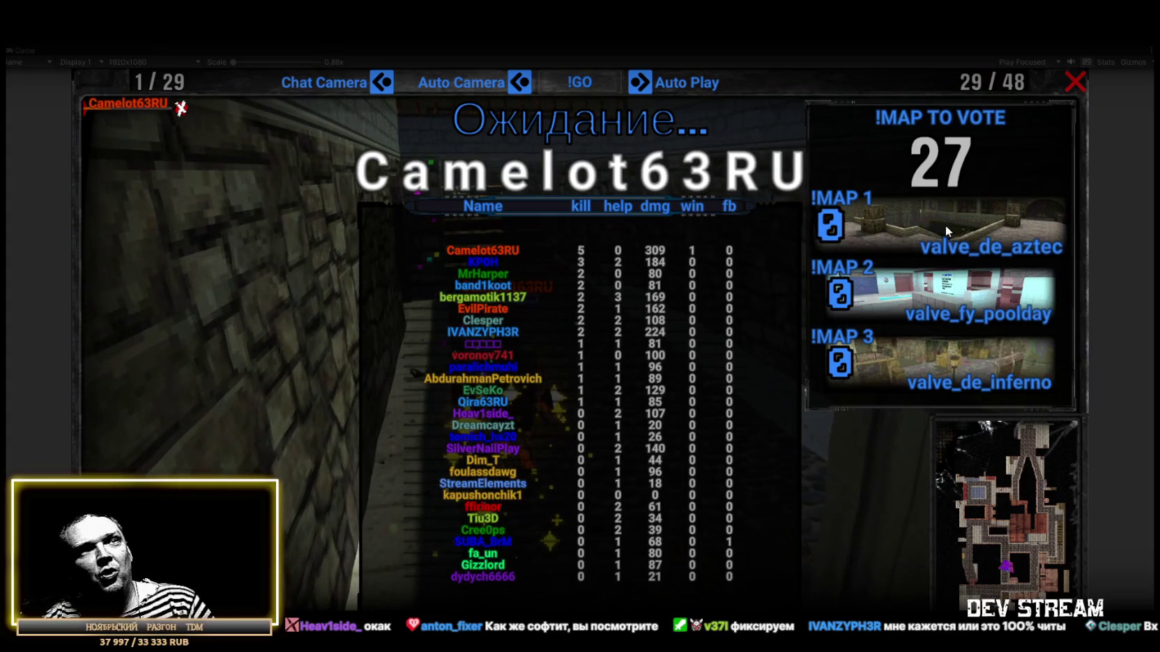
# Vote valve_de_aztec as the next map, then restore the normal editor layout with the Scene view
pyautogui.click(912, 223)
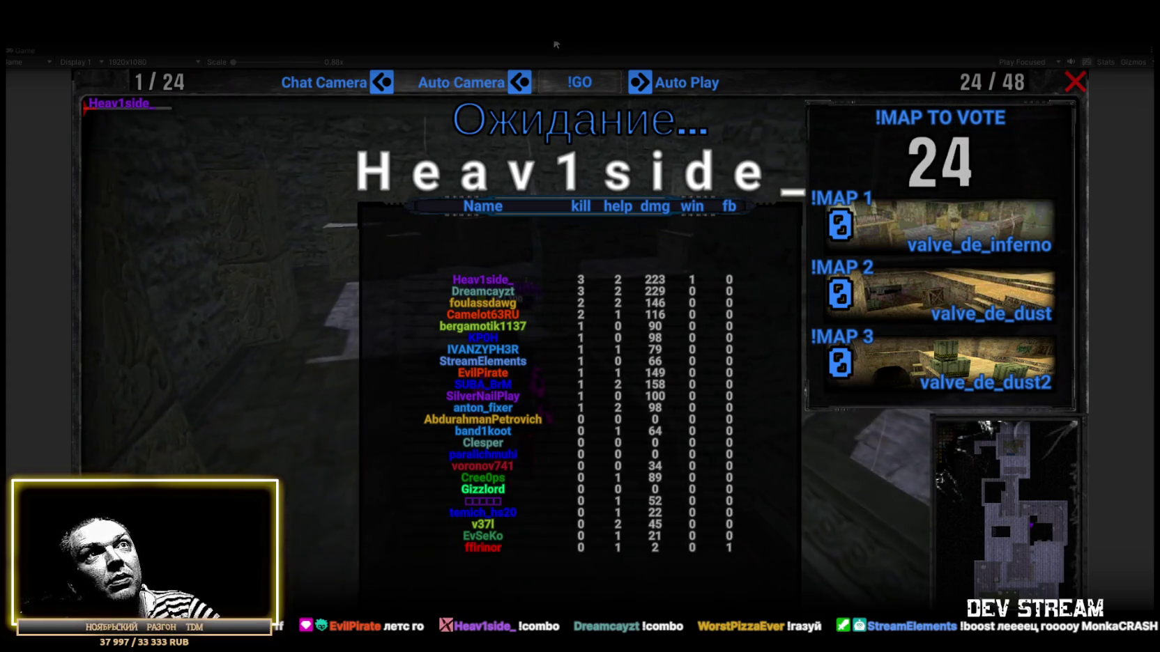
pyautogui.hotkey('shift', 'space')
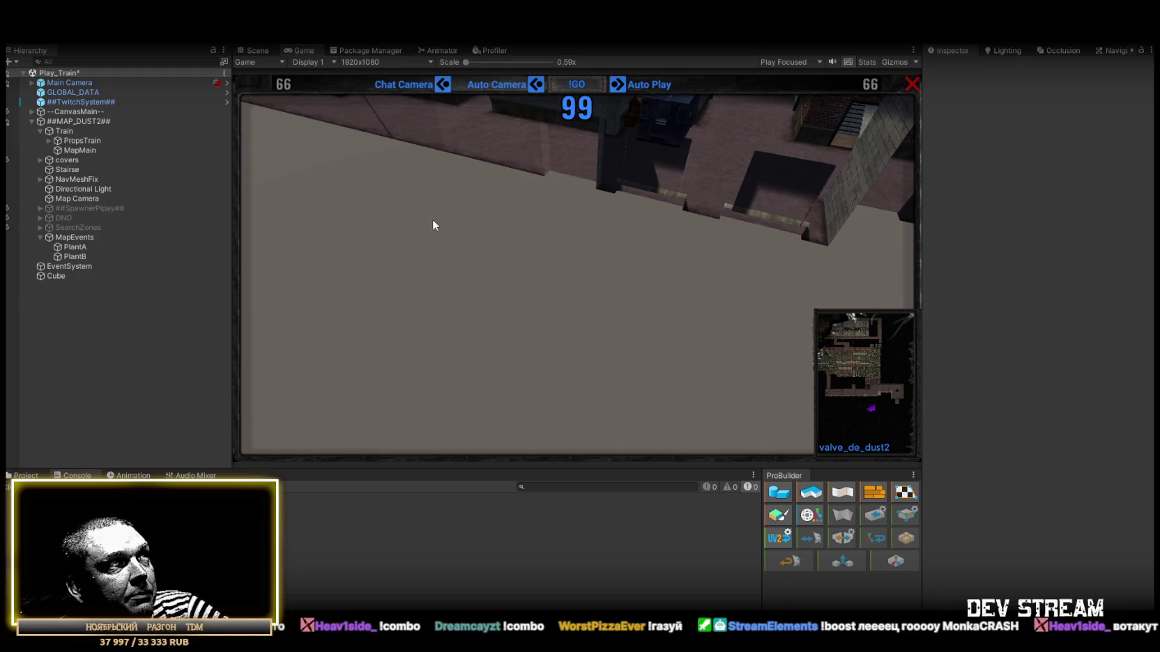
pyautogui.click(253, 51)
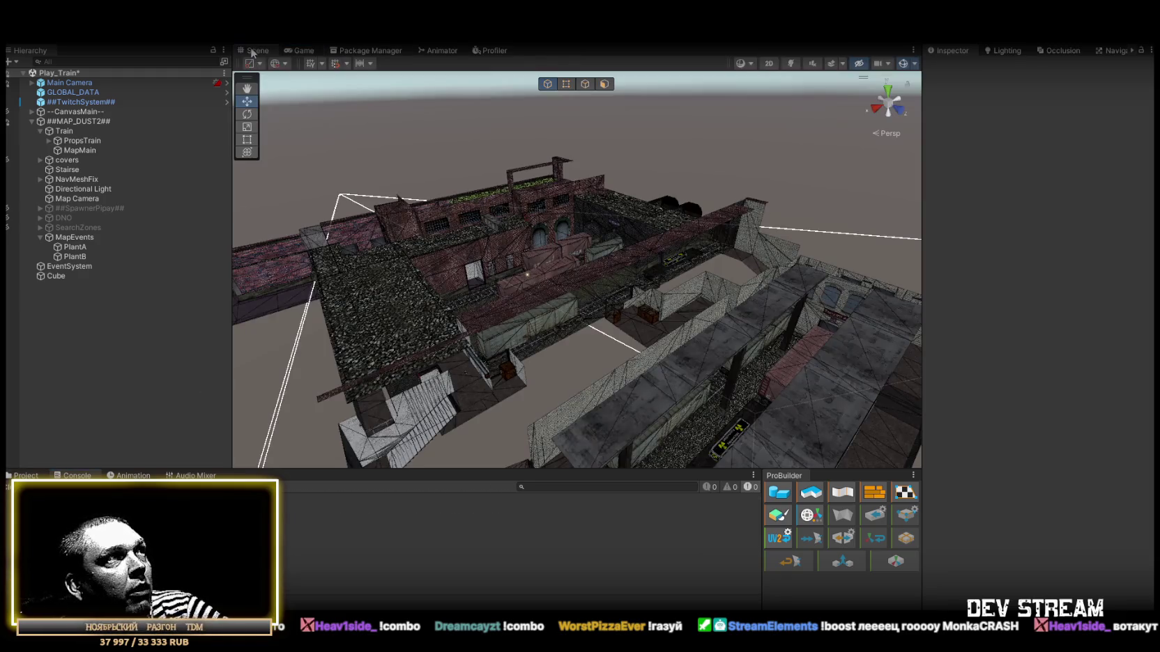
# Open Play_inferno.unity from Assets/!Data/!SceneRdy through File > Open Scene
pyautogui.click(14, 33)
pyautogui.click(51, 58)
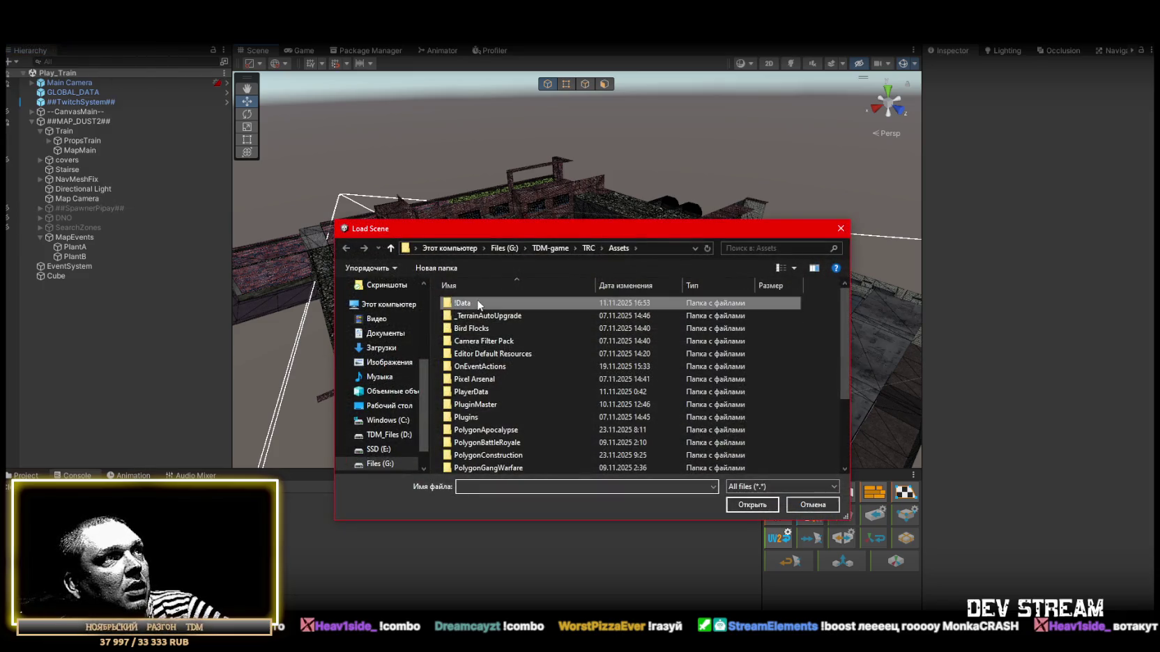
pyautogui.doubleClick(477, 302)
pyautogui.doubleClick(476, 304)
pyautogui.scroll(-1, 537, 426)
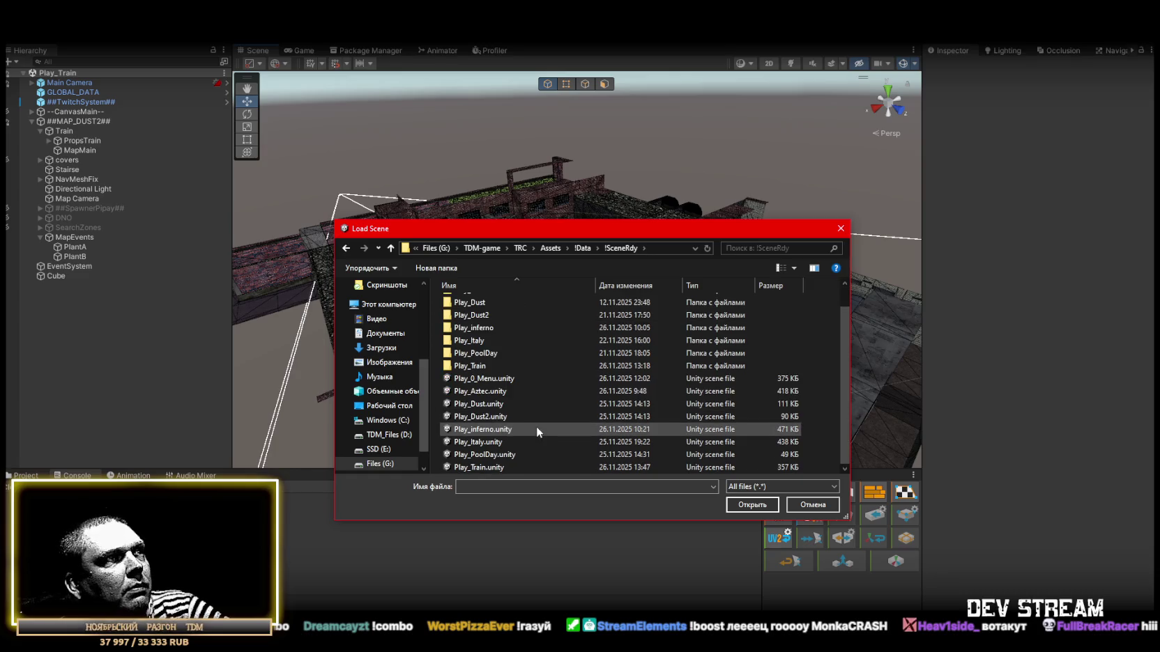
pyautogui.click(492, 430)
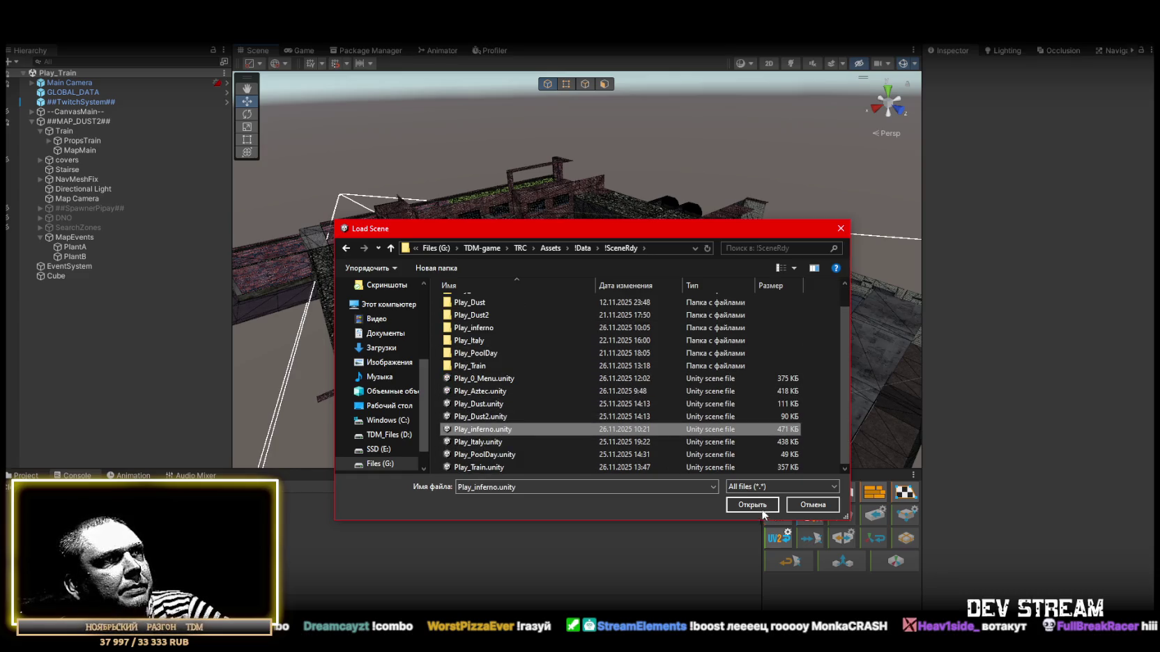
pyautogui.click(759, 506)
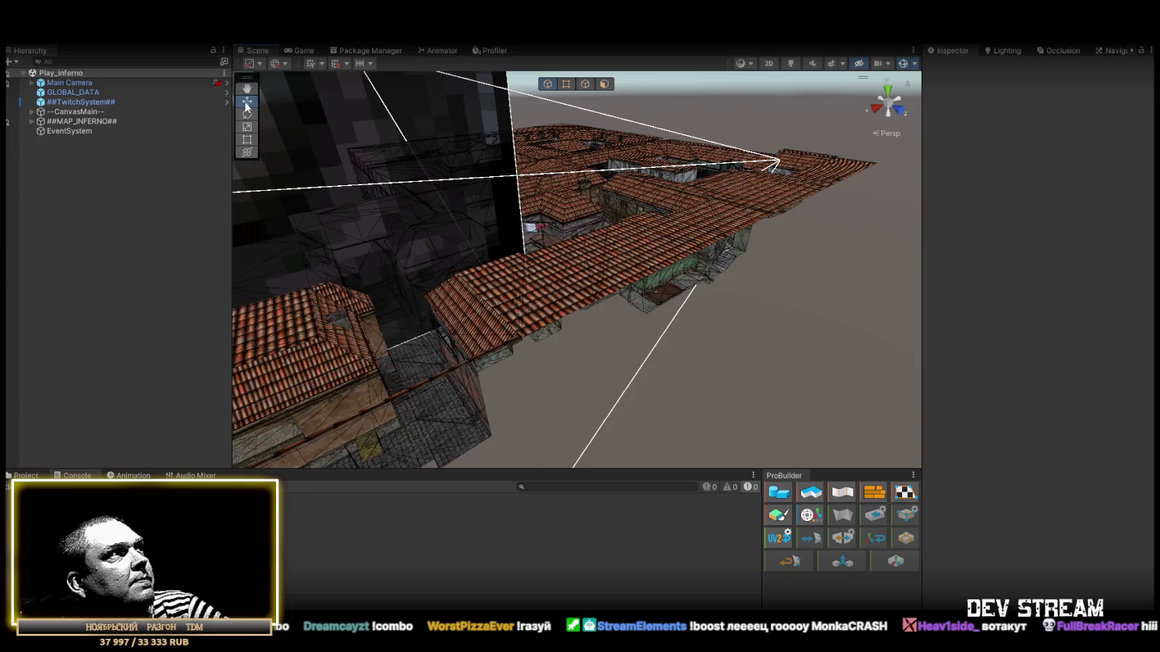
# Select ##SpawnerPipay## through SearchZones under ##MAP_INFERNO## and activate them
pyautogui.click(28, 123)
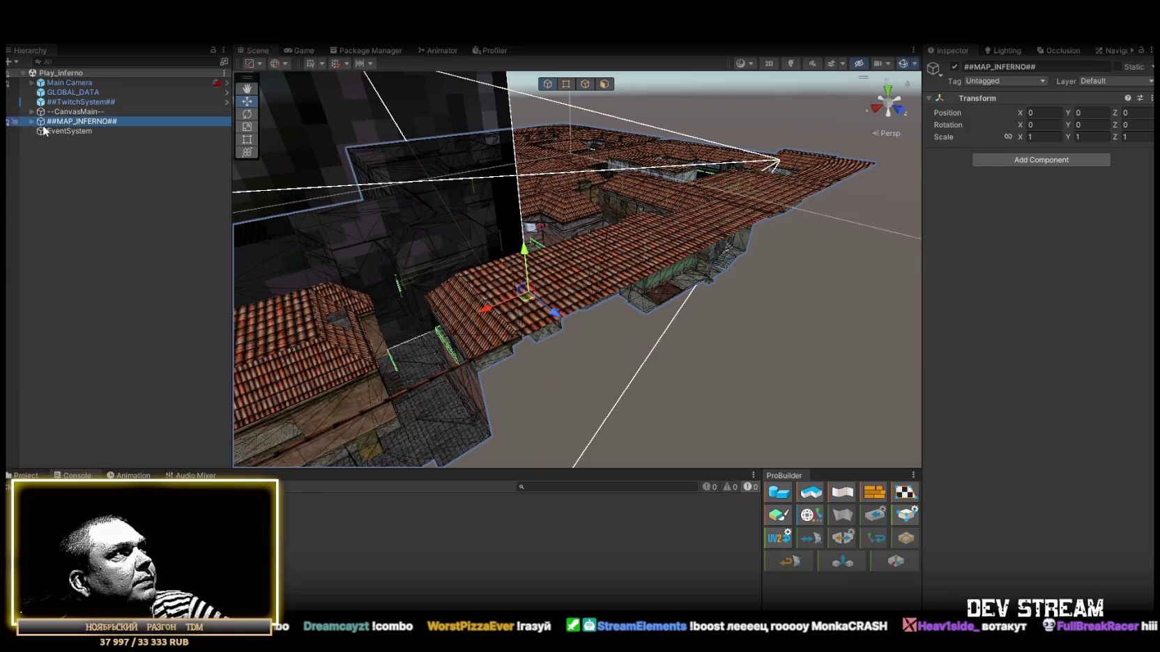
pyautogui.click(32, 122)
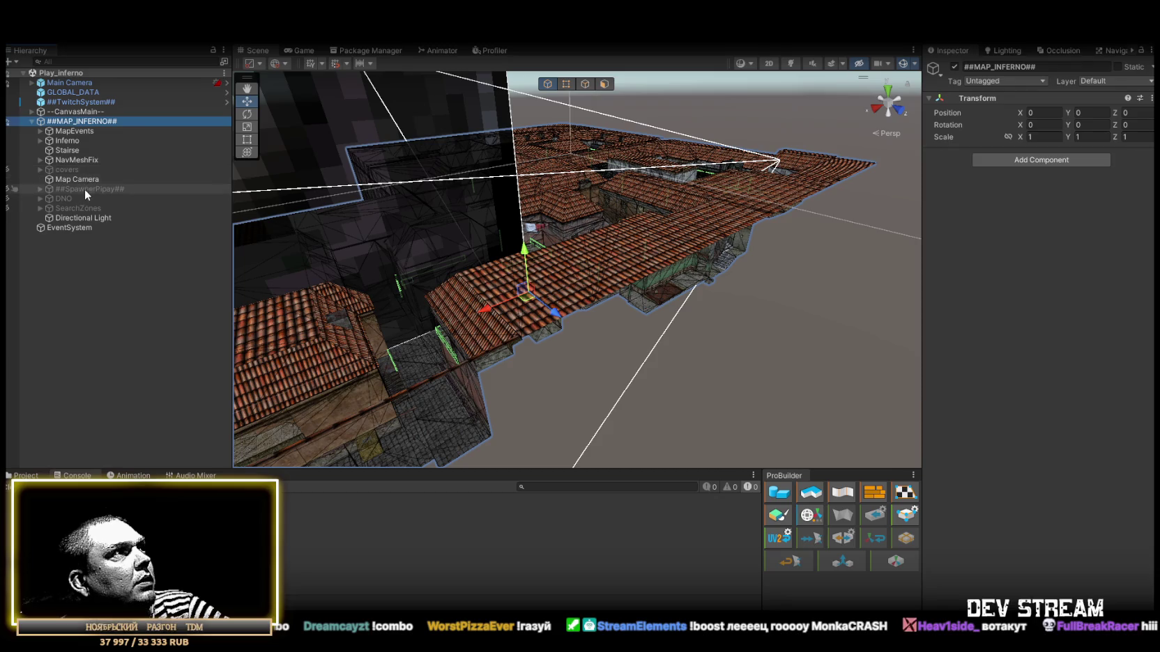
pyautogui.click(84, 188)
pyautogui.keyDown('shift'); pyautogui.click(76, 208); pyautogui.keyUp('shift')
pyautogui.click(954, 66)
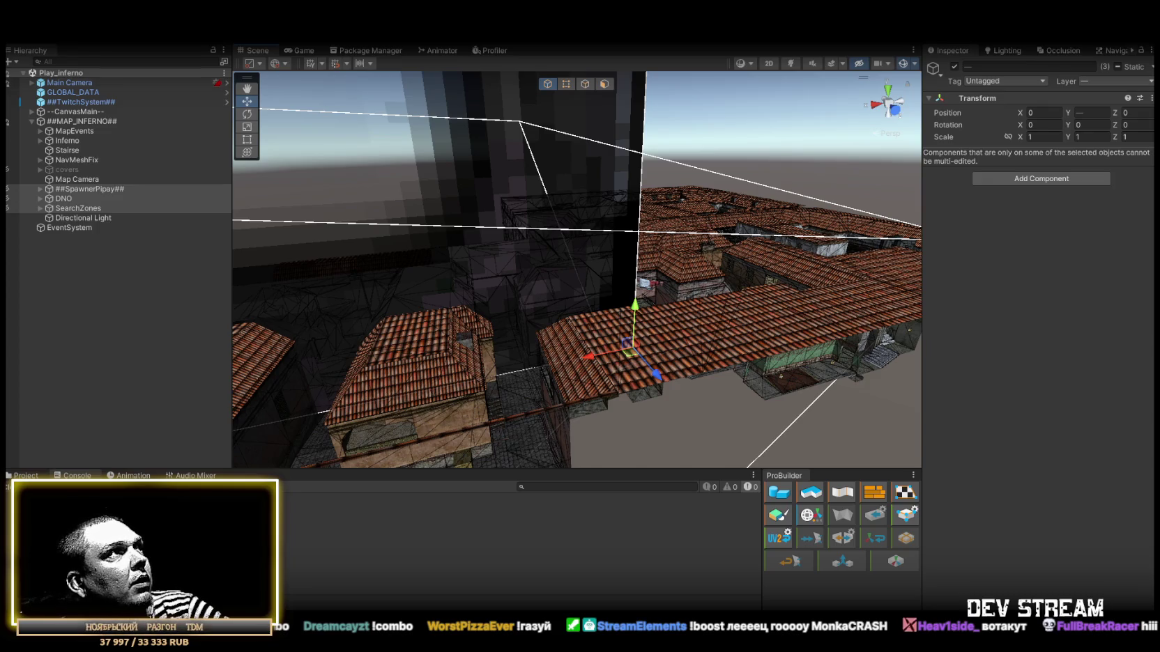
# Browse to the Map folder in the Project panel, select ##MAP_INFERNO##, and orbit toward the tower
pyautogui.click(23, 476)
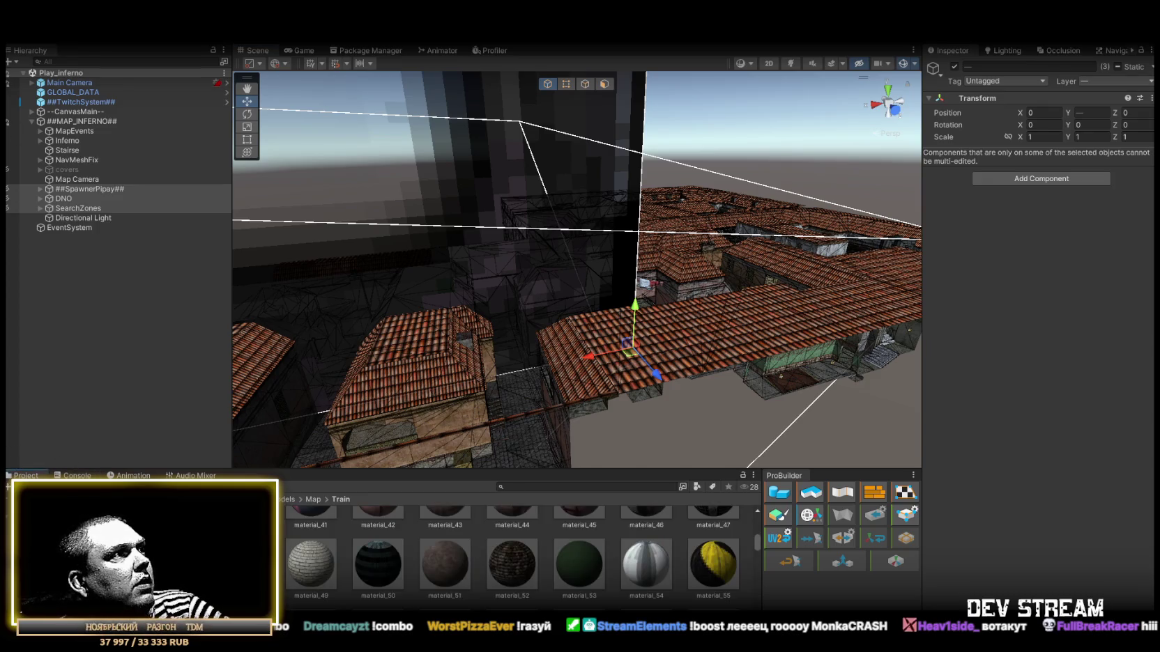
pyautogui.click(279, 573)
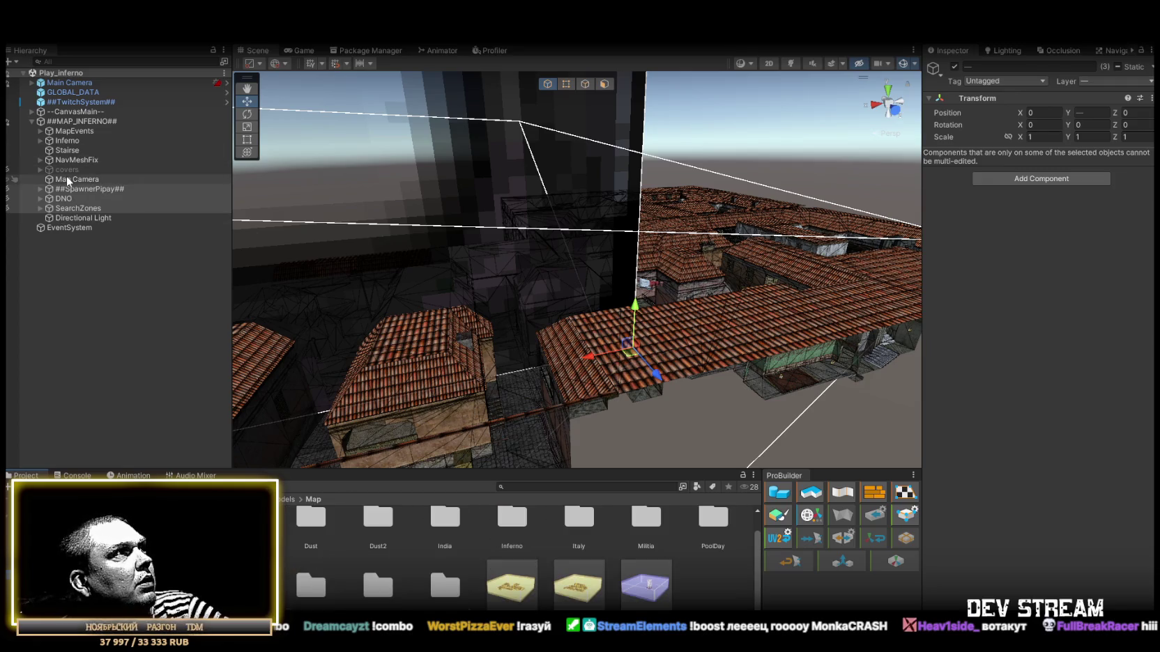
pyautogui.click(70, 123)
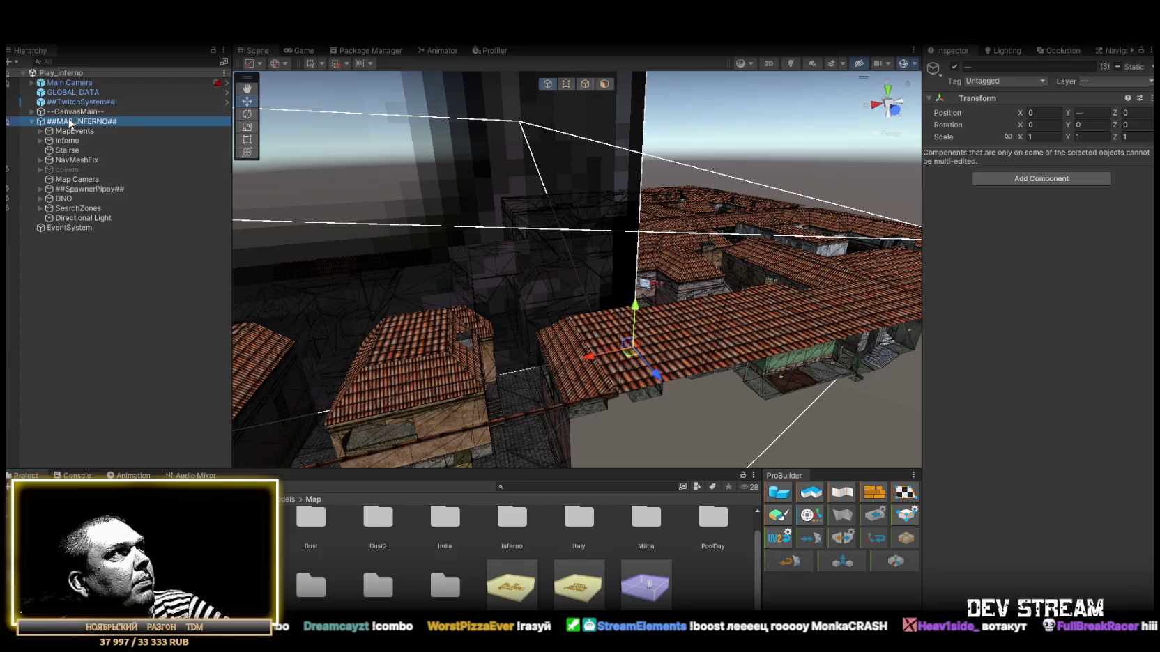
pyautogui.hotkey('ctrl', 'z')
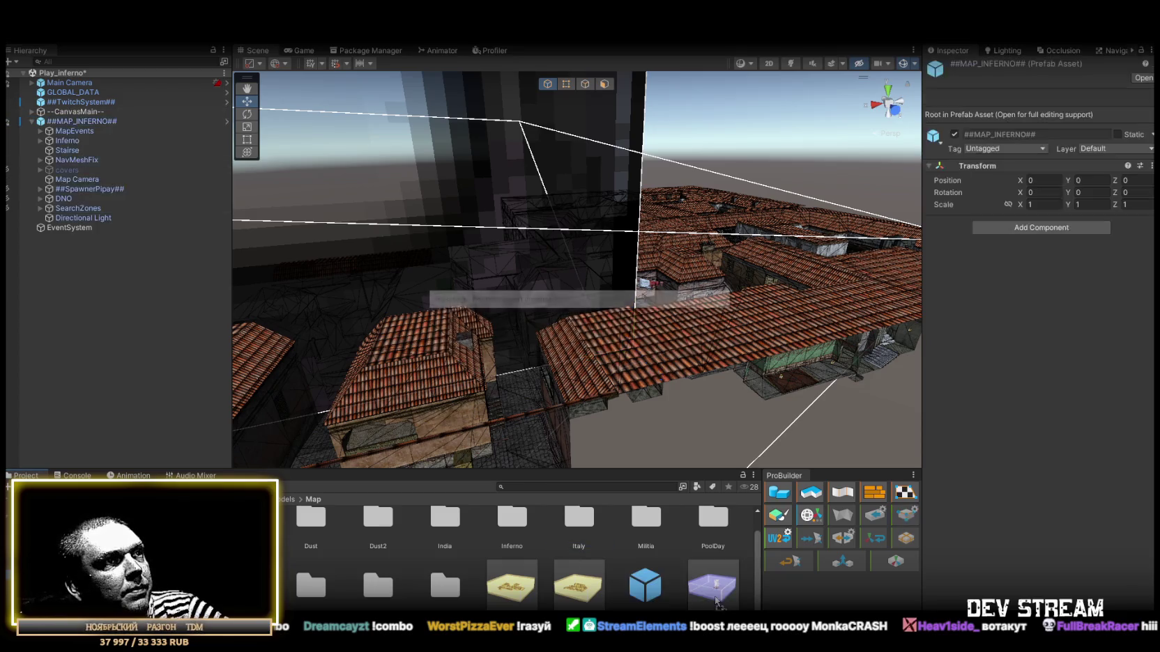
pyautogui.moveTo(408, 245)
pyautogui.mouseDown()
pyautogui.moveTo(474, 202)
pyautogui.moveTo(504, 163)
pyautogui.moveTo(552, 160)
pyautogui.mouseUp()
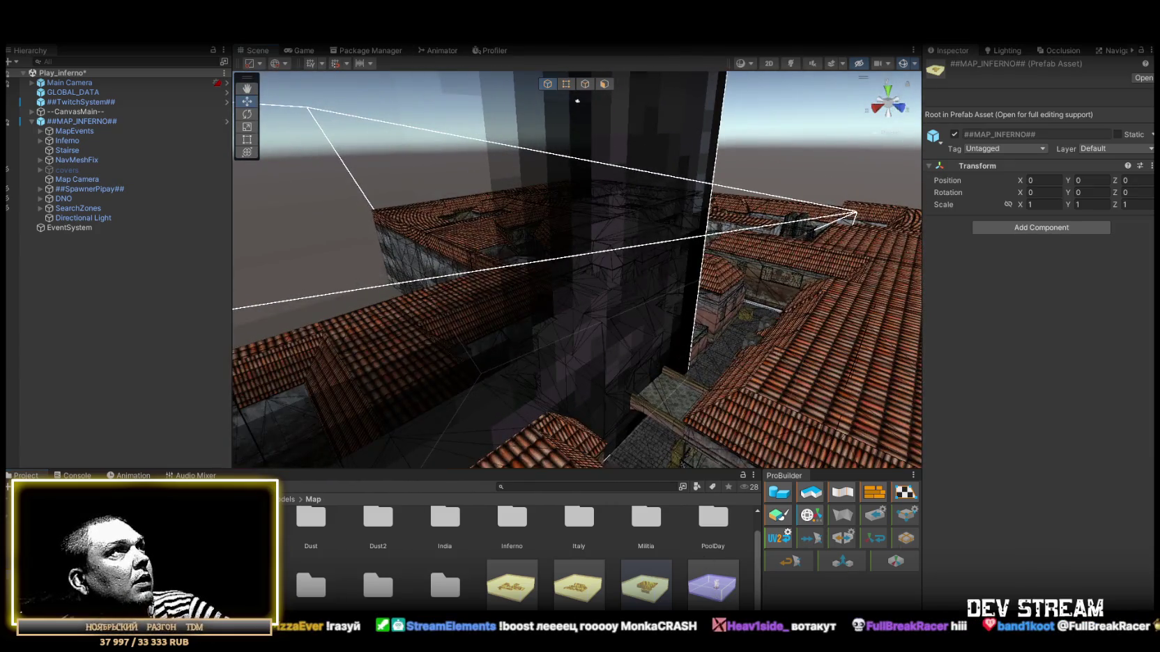
pyautogui.click(15, 35)
# Open the Play_Train.unity scene from the !Data/!SceneRdy folder
pyautogui.click(35, 64)
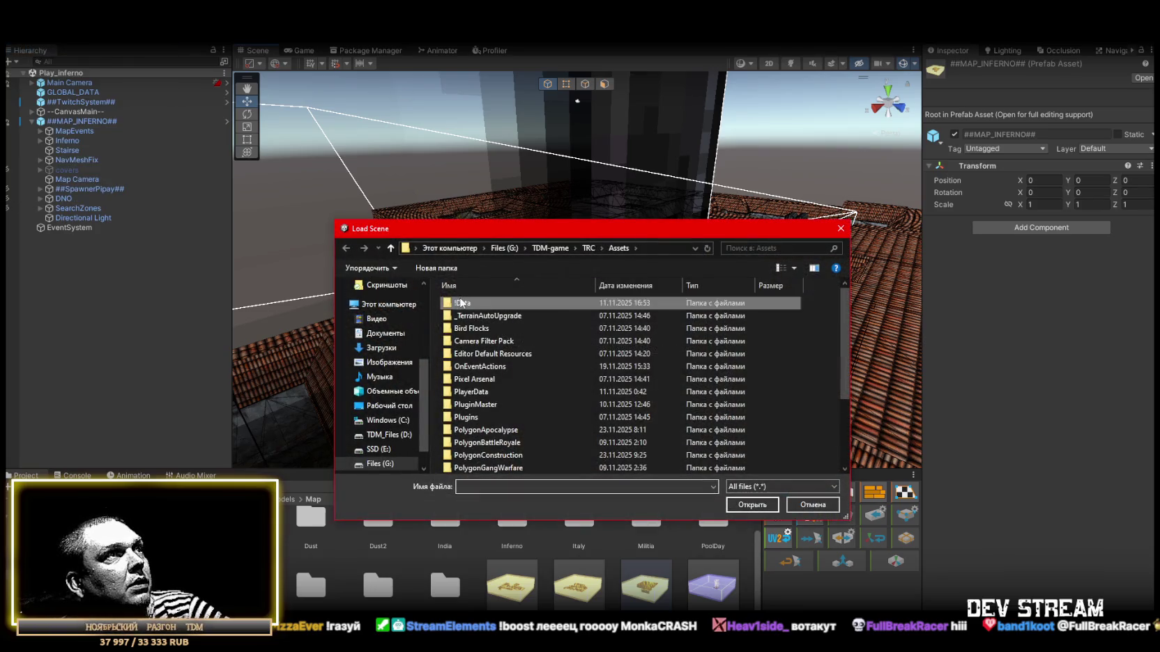
pyautogui.doubleClick(463, 303)
pyautogui.doubleClick(481, 302)
pyautogui.scroll(-2, 508, 311)
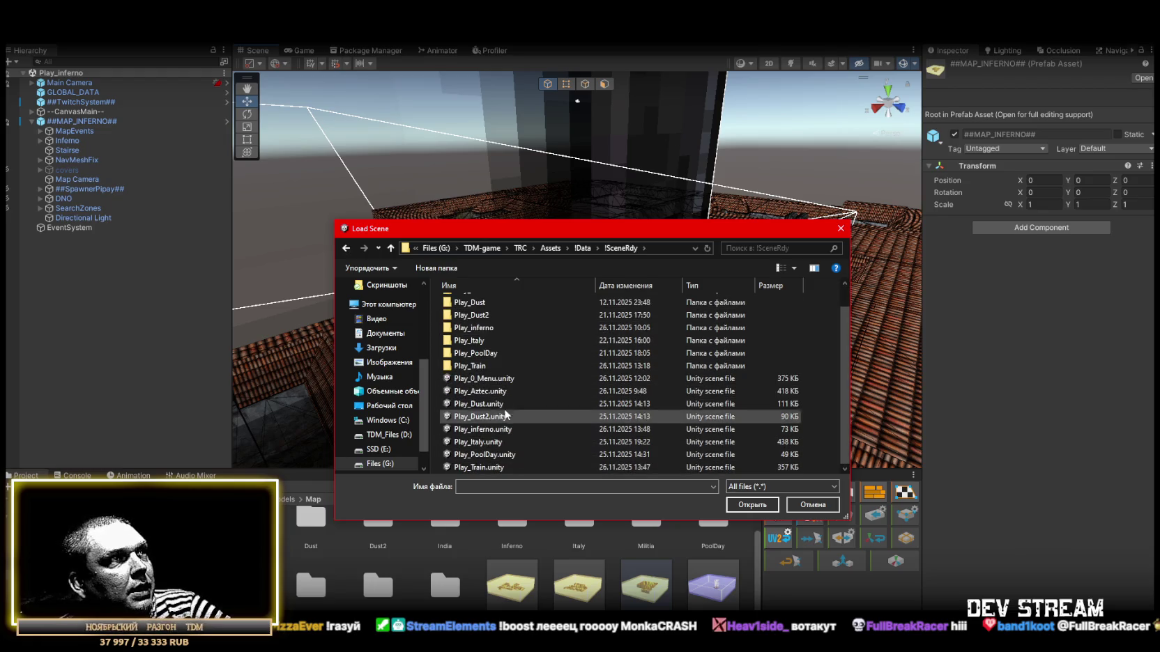
pyautogui.click(482, 468)
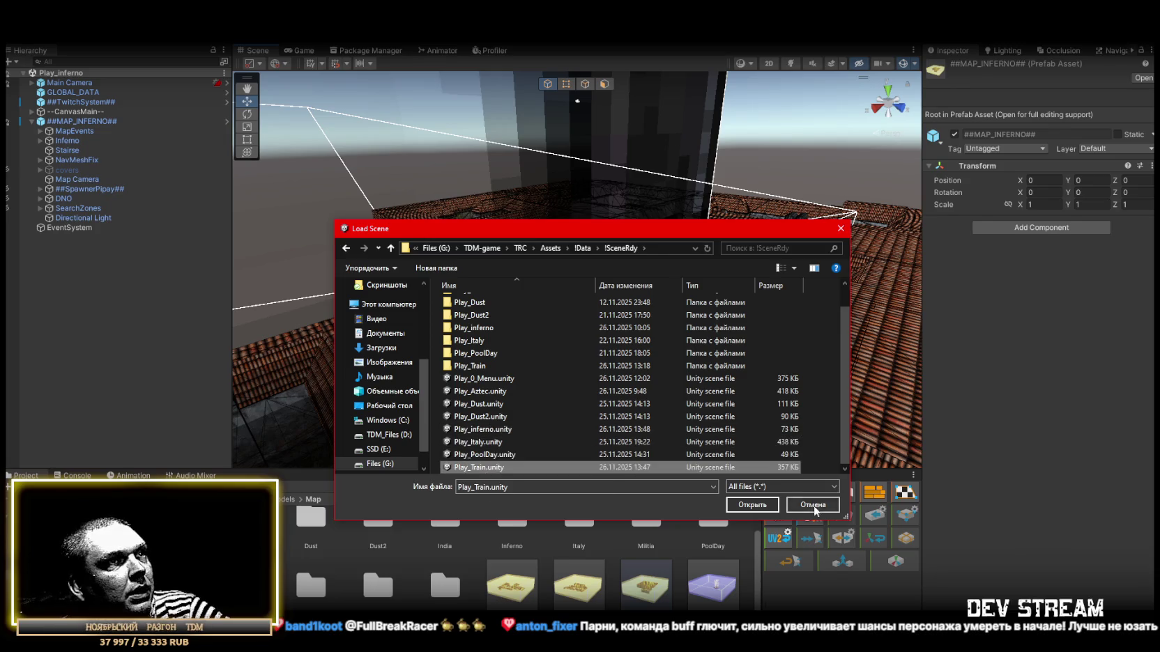
pyautogui.click(754, 509)
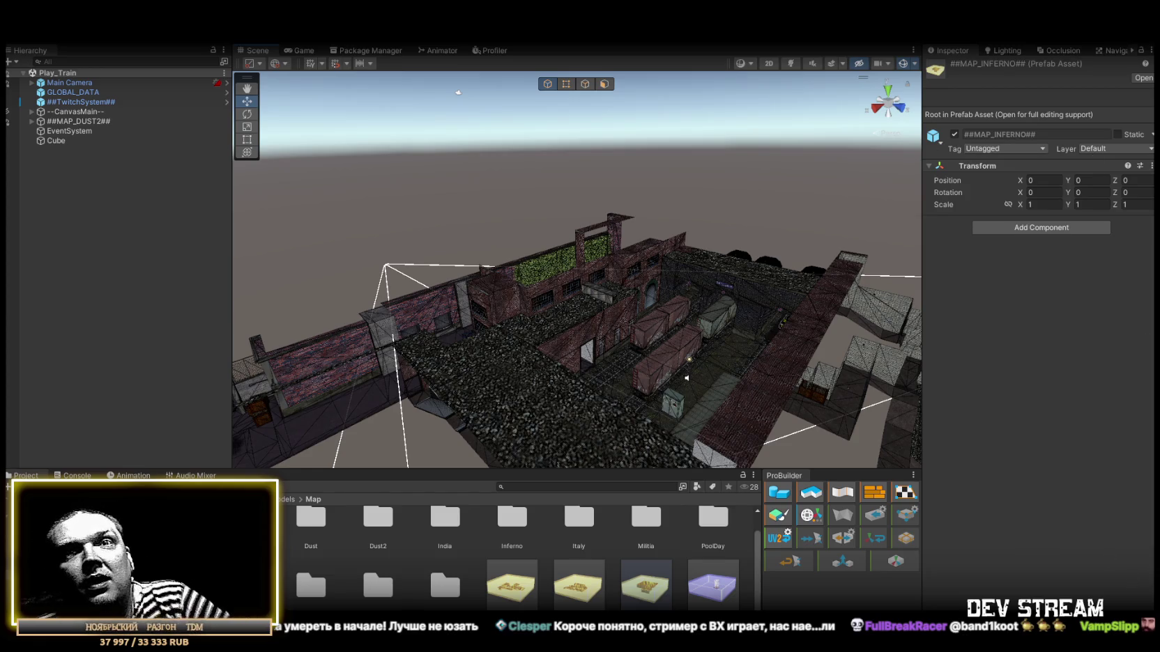
# Orbit in on the train yard and expand ##MAP_DUST2## in the Hierarchy
pyautogui.moveTo(458, 91)
pyautogui.mouseDown()
pyautogui.moveTo(564, 266)
pyautogui.moveTo(536, 337)
pyautogui.moveTo(613, 225)
pyautogui.moveTo(566, 232)
pyautogui.moveTo(559, 258)
pyautogui.moveTo(523, 277)
pyautogui.moveTo(480, 274)
pyautogui.moveTo(610, 284)
pyautogui.moveTo(556, 265)
pyautogui.moveTo(529, 276)
pyautogui.mouseUp()
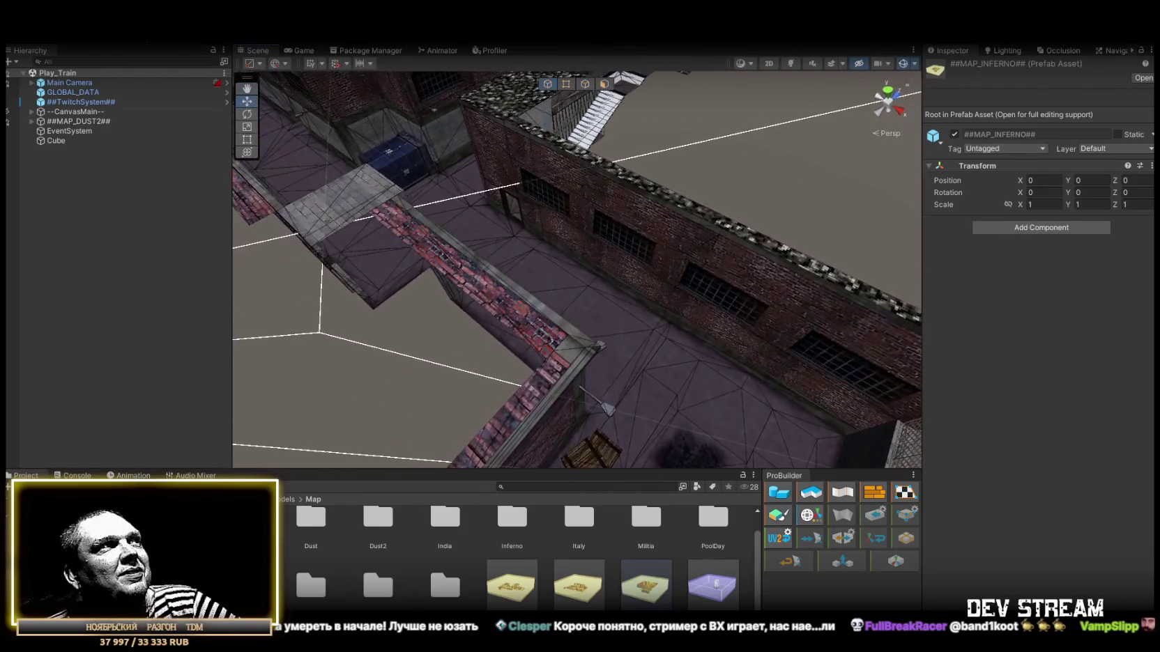
pyautogui.click(31, 121)
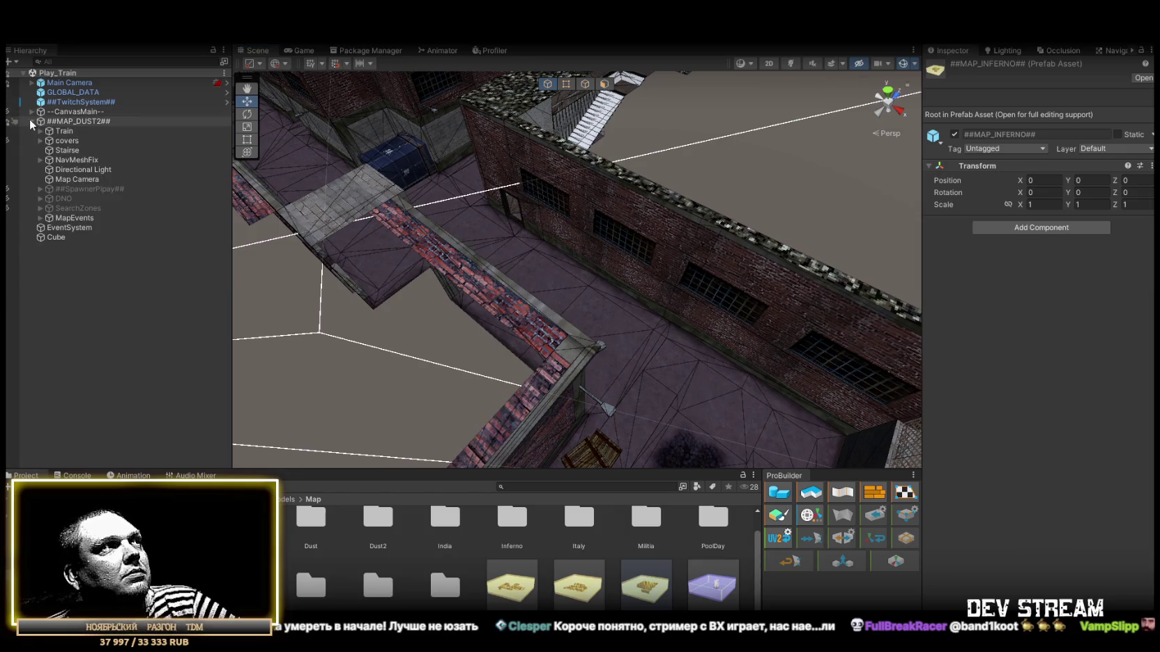
# Select DNO and frame it in an isometric Right view of the map
pyautogui.click(86, 198)
pyautogui.click(955, 70)
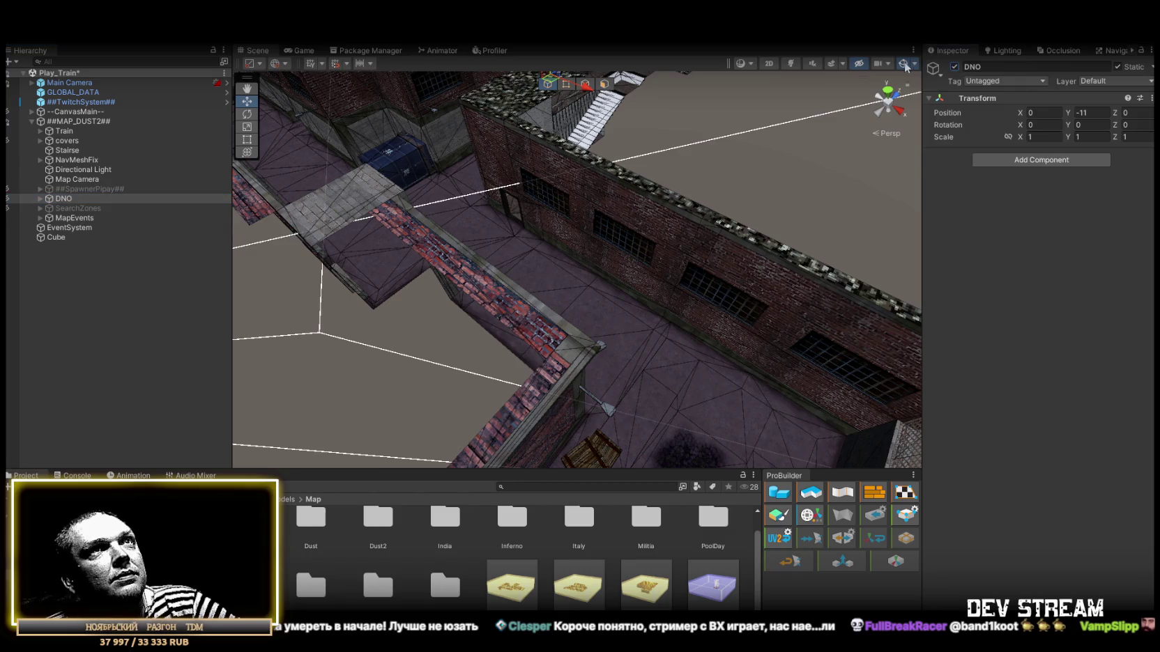
pyautogui.click(871, 134)
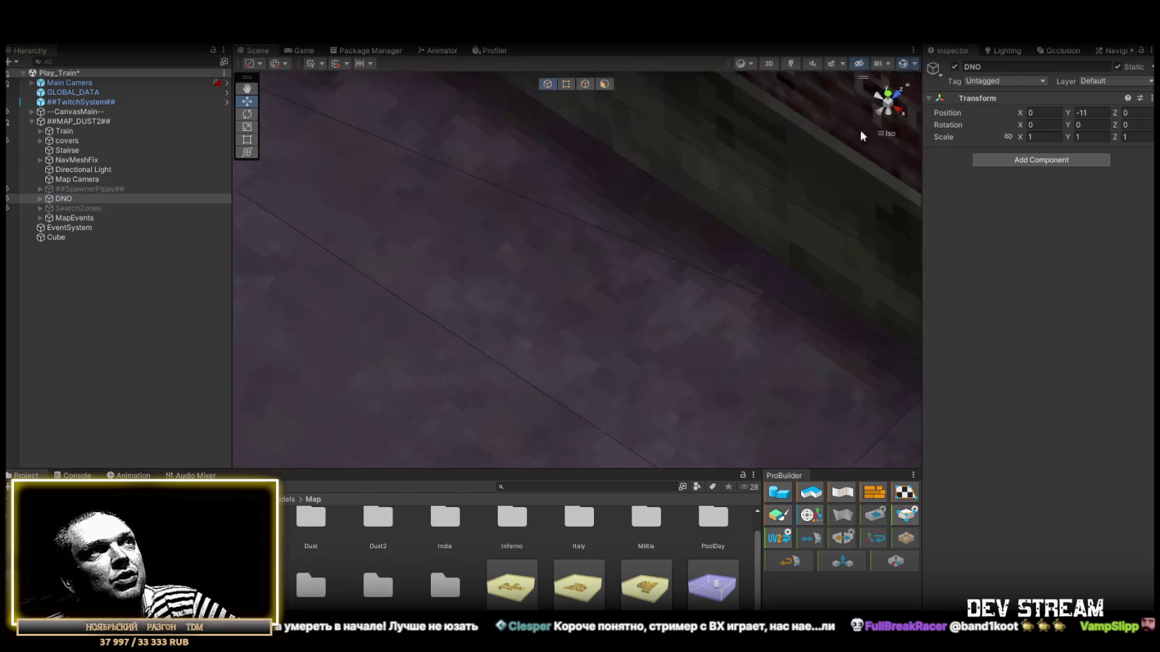
pyautogui.click(905, 117)
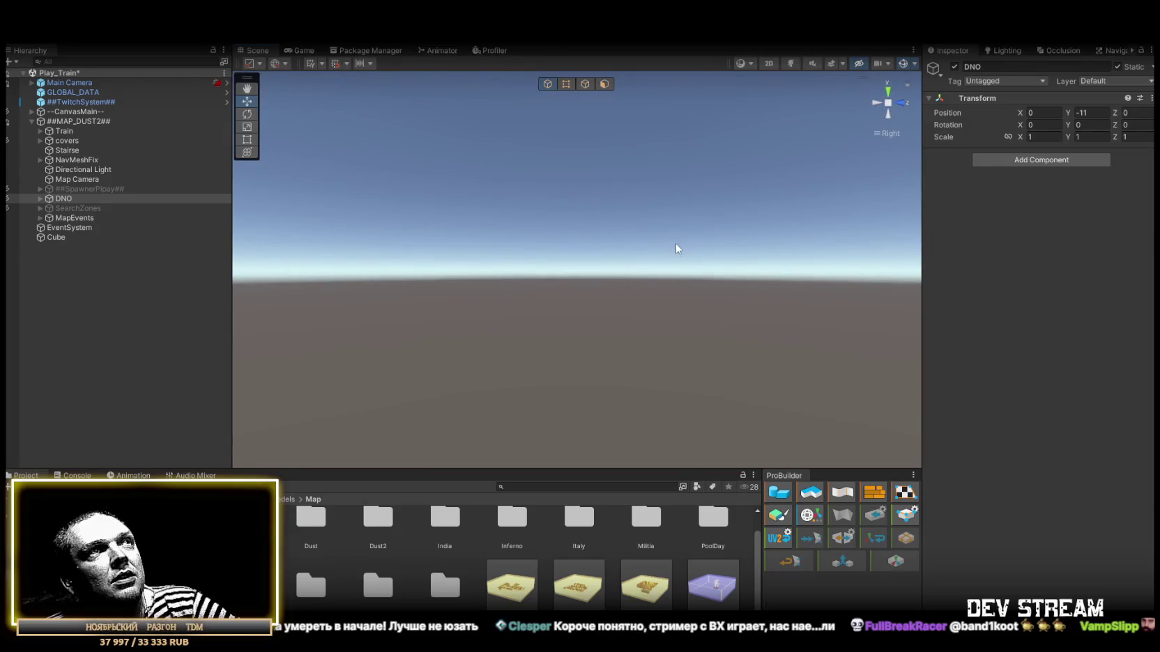
pyautogui.doubleClick(63, 198)
pyautogui.scroll(-10, 531, 319)
pyautogui.scroll(5, 524, 329)
pyautogui.moveTo(614, 279); pyautogui.dragTo(564, 258)
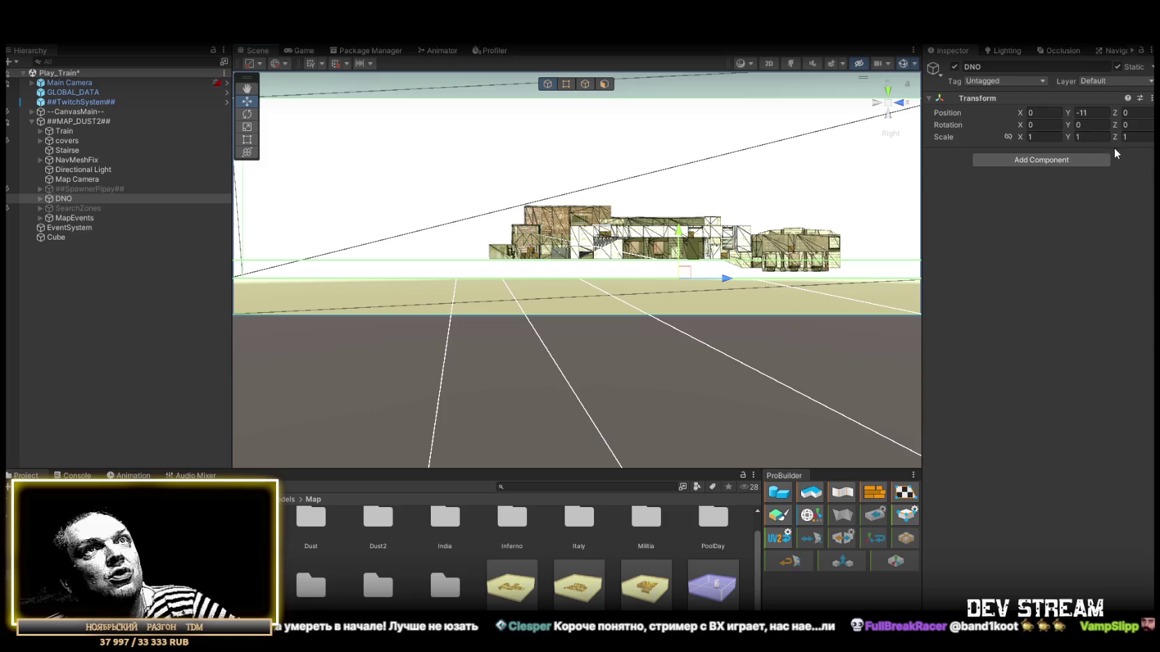
# Lower DNO's Position Y to -18 and check it from above
pyautogui.write('-15')
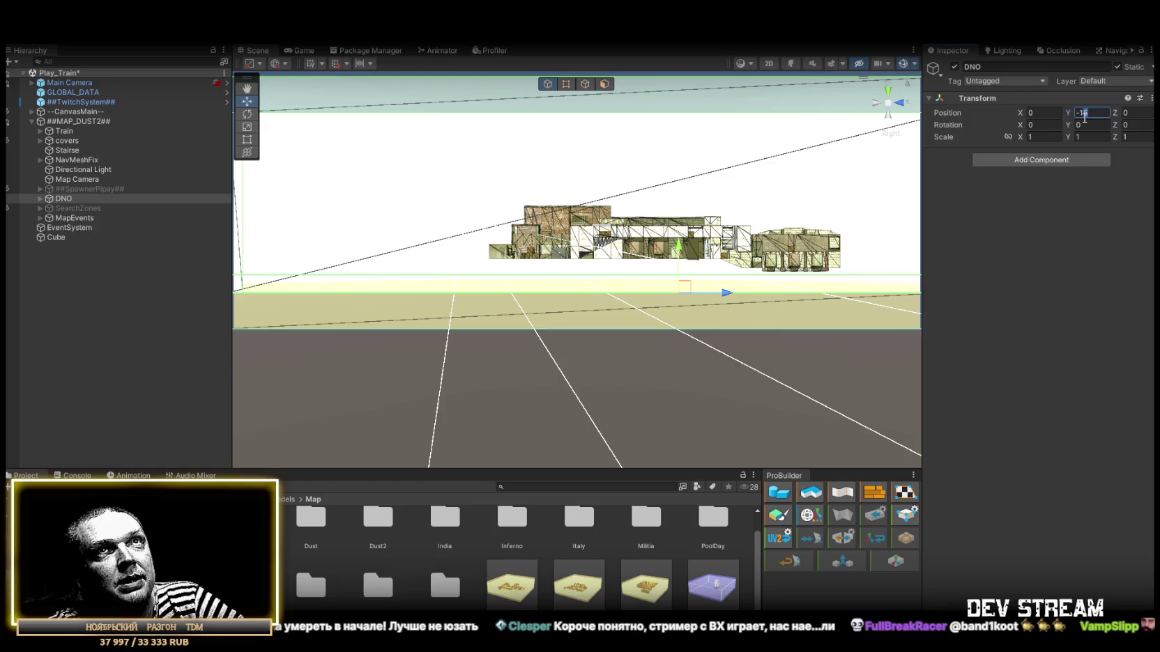
pyautogui.write('-18')
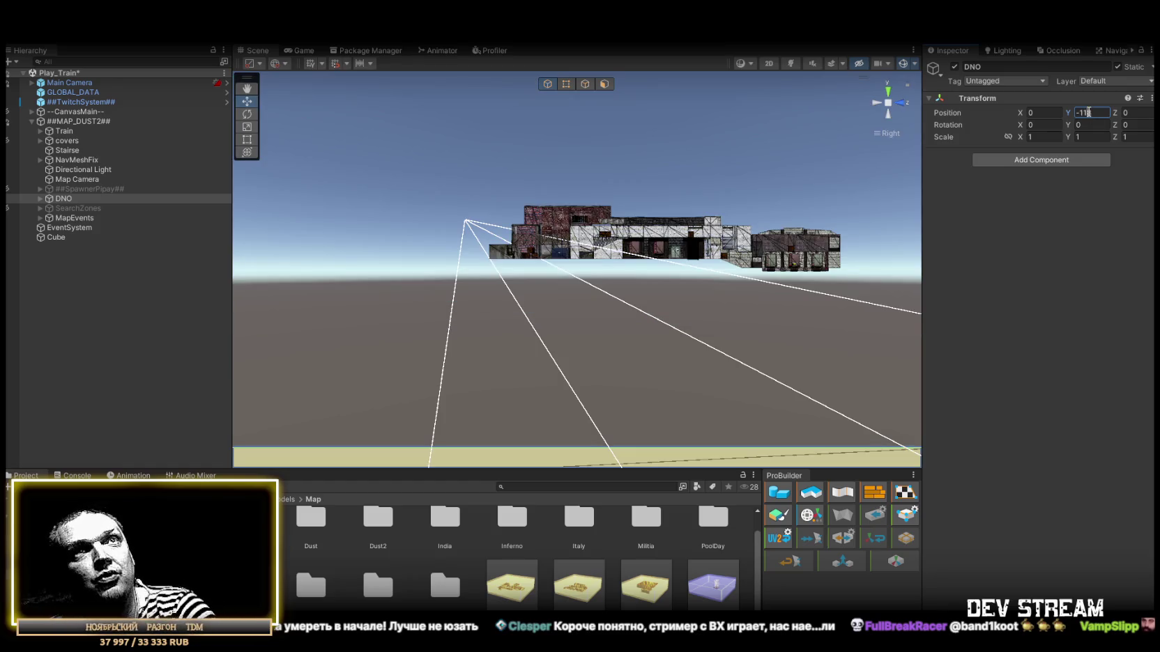
pyautogui.moveTo(712, 202)
pyautogui.mouseDown()
pyautogui.moveTo(758, 286)
pyautogui.moveTo(433, 304)
pyautogui.moveTo(189, 195)
pyautogui.mouseUp()
pyautogui.scroll(-3, 757, 286)
# Hide the yellow DNO volume and re-enable the SearchZones group
pyautogui.click(69, 131)
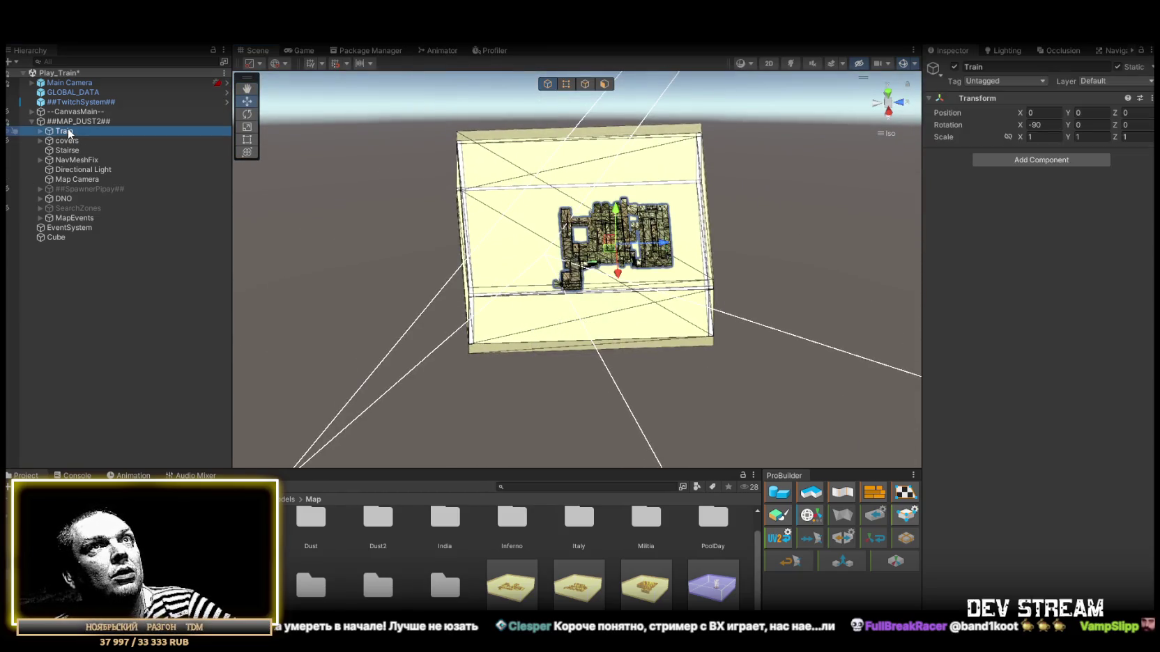
pyautogui.click(74, 218)
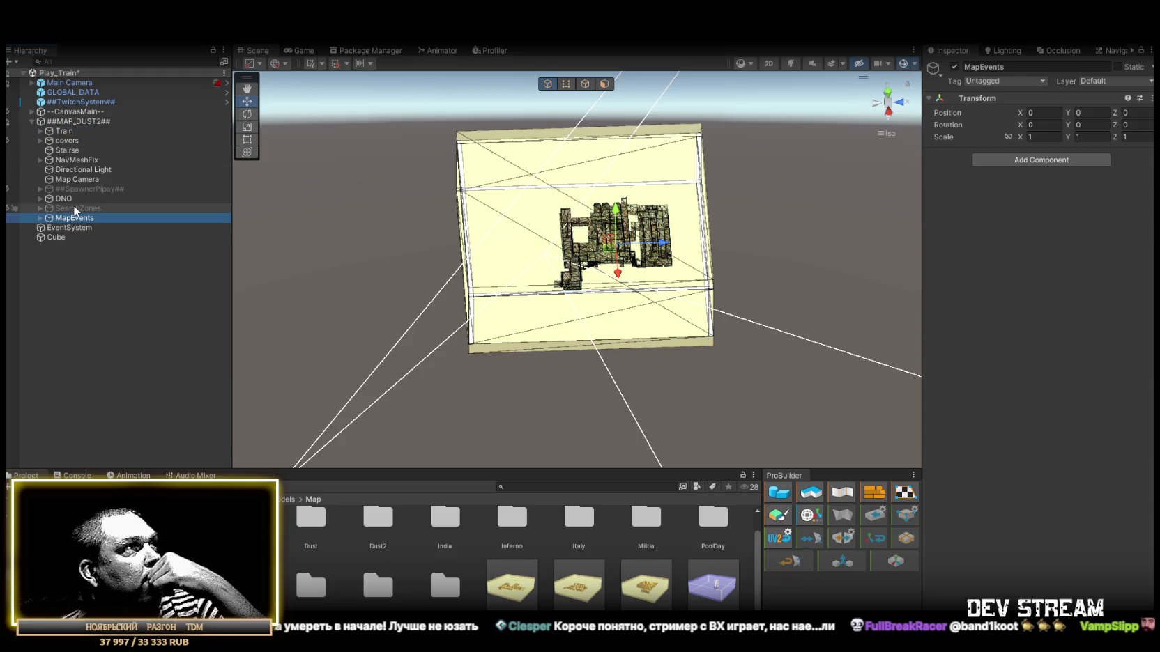
pyautogui.click(71, 209)
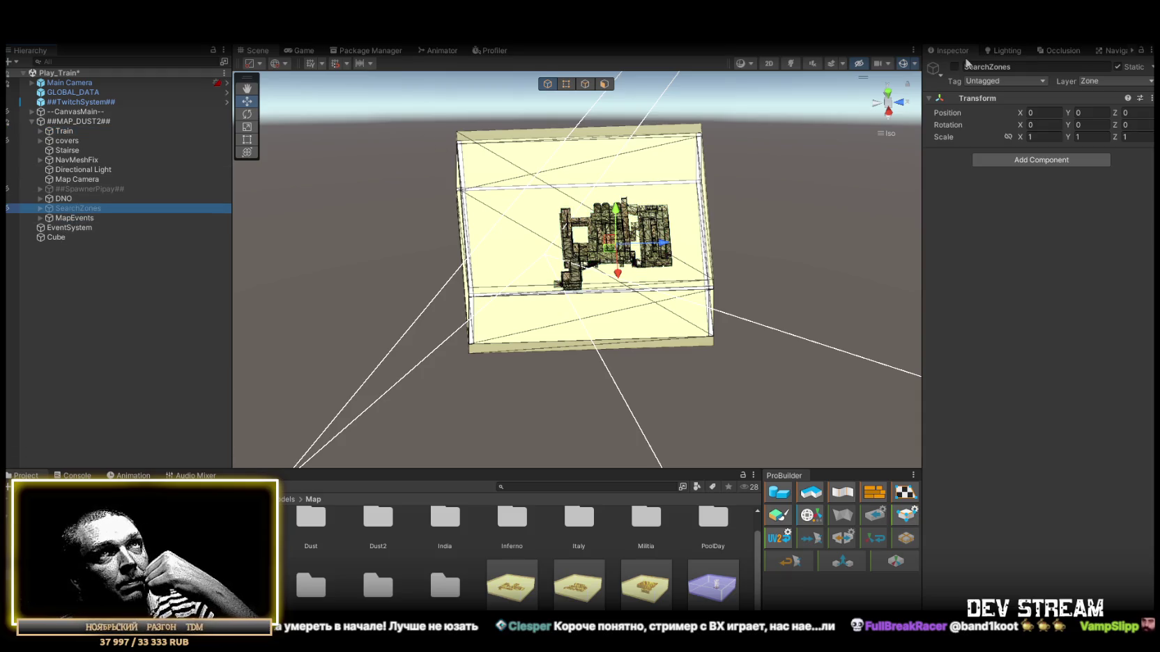
pyautogui.click(9, 199)
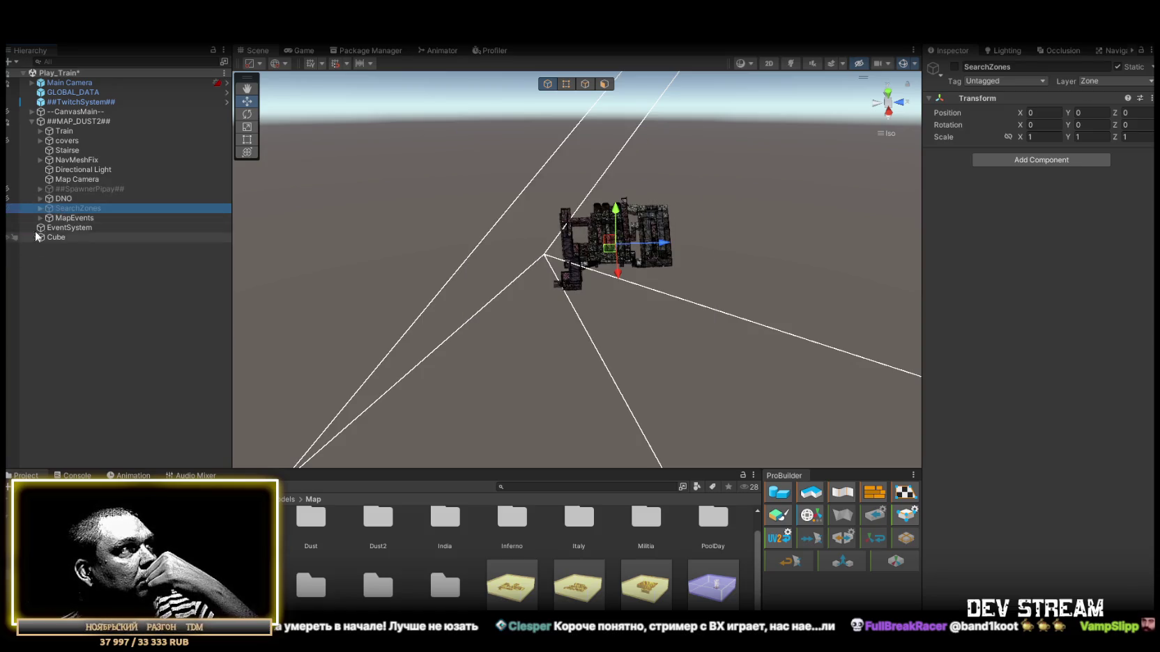
pyautogui.click(954, 66)
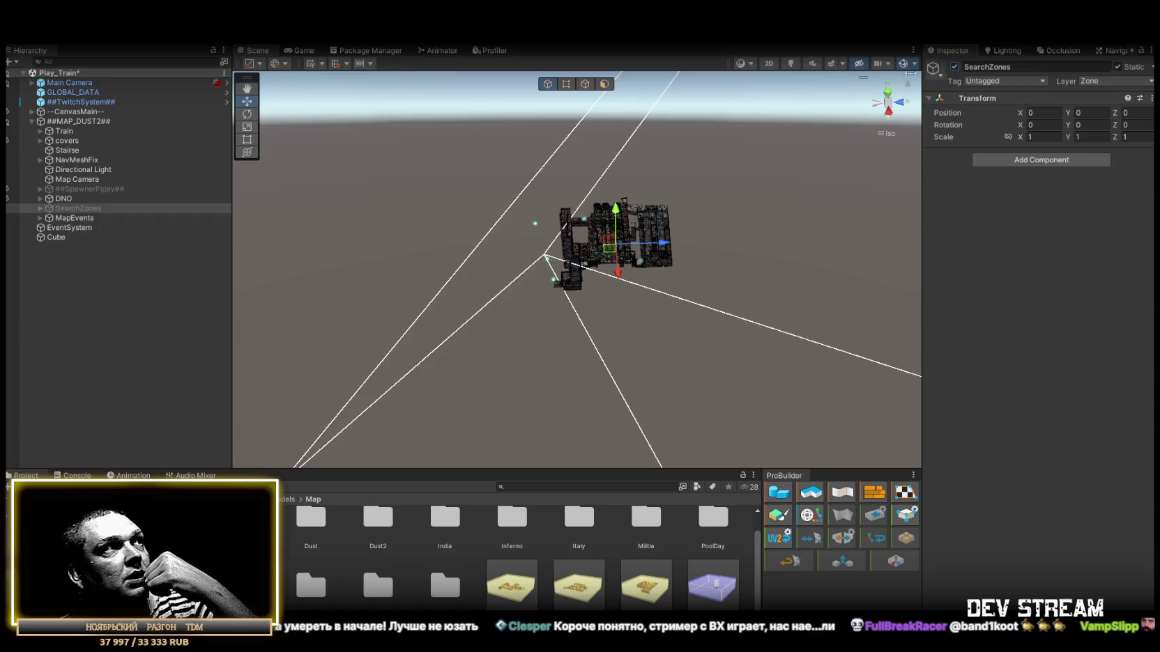
# Duplicate the search zone boxes to six, then select SearchZoneBox (1) through (5)
pyautogui.click(40, 209)
pyautogui.click(91, 228)
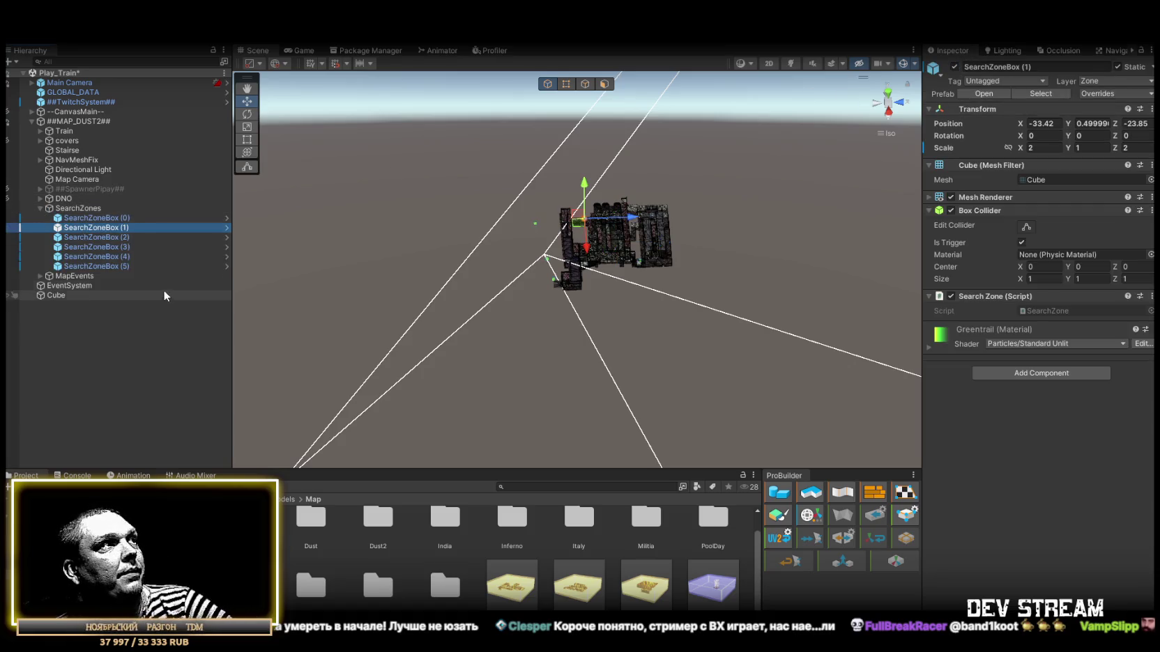
pyautogui.hotkey('ctrl', 'd')
pyautogui.hotkey('ctrl', 'd')
pyautogui.keyDown('shift'); pyautogui.click(115, 218); pyautogui.keyUp('shift')
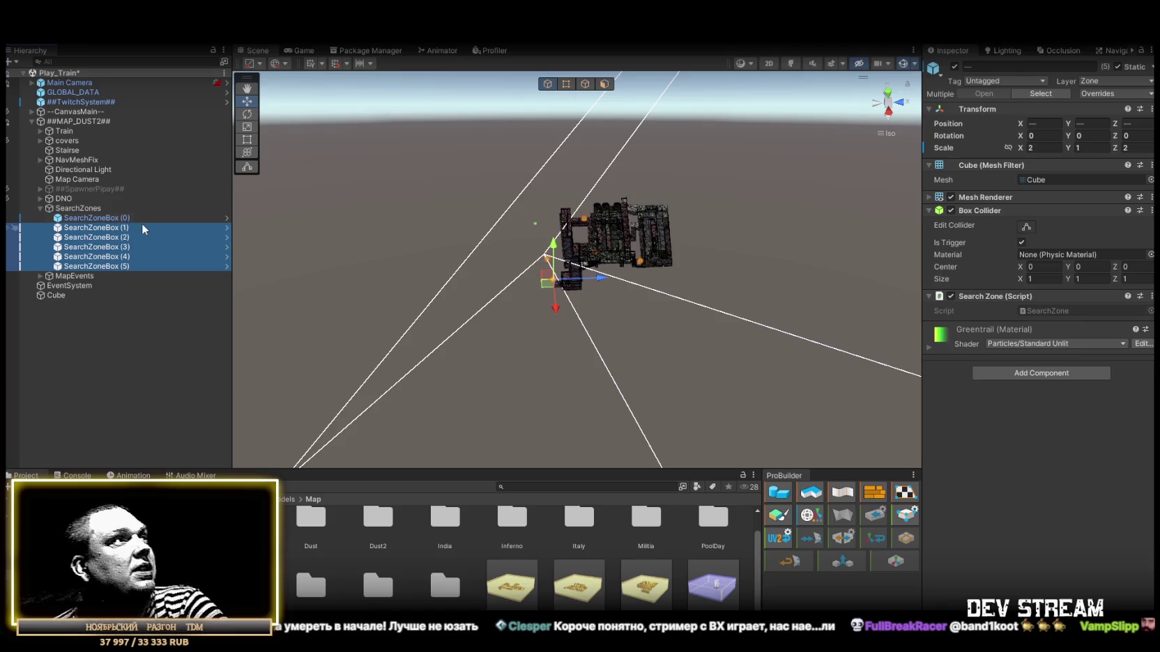
pyautogui.click(123, 229)
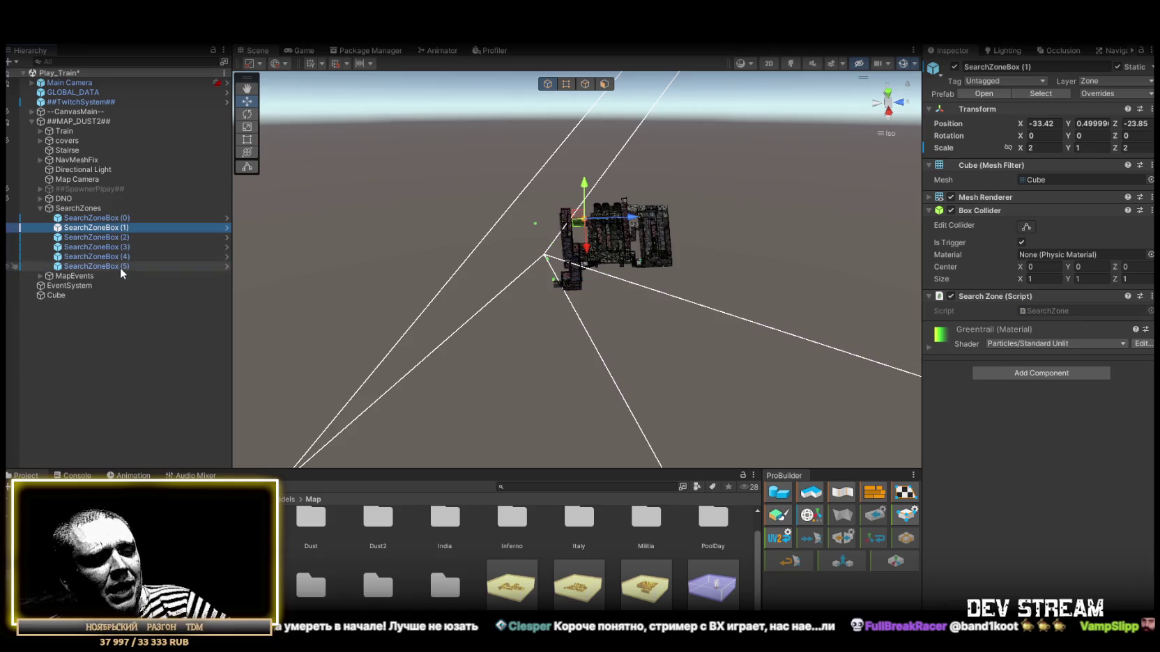
pyautogui.keyDown('shift'); pyautogui.click(120, 268); pyautogui.keyUp('shift')
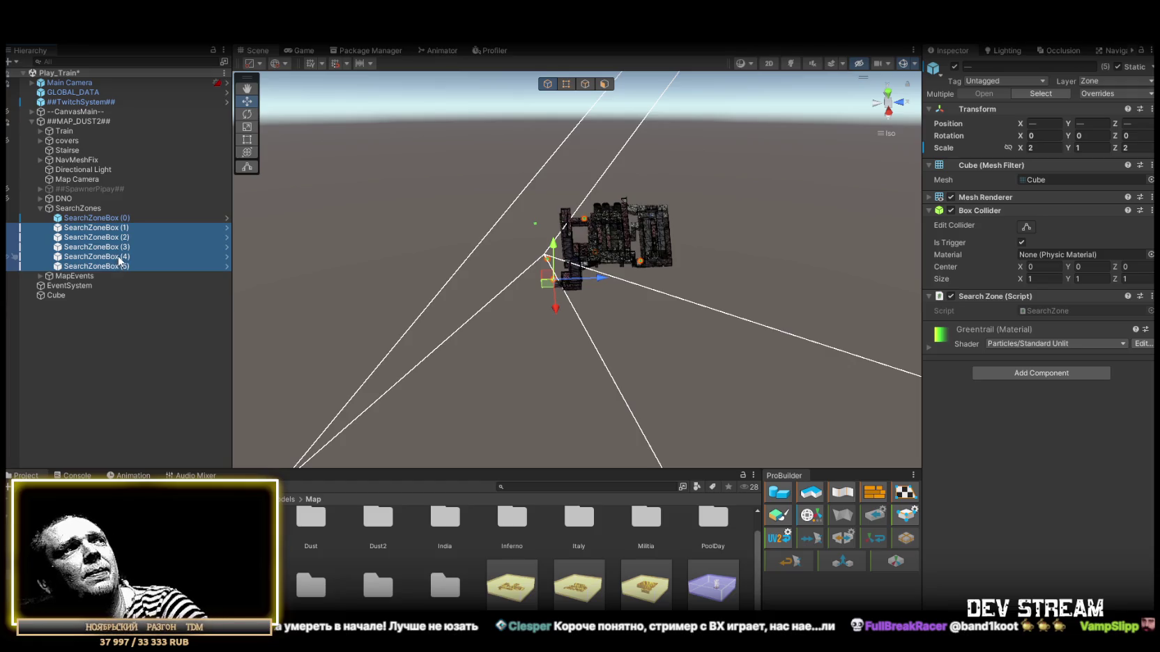
# Delete SearchZoneBox (1) through (5), leaving only SearchZoneBox (0)
pyautogui.press('Delete')
pyautogui.doubleClick(119, 218)
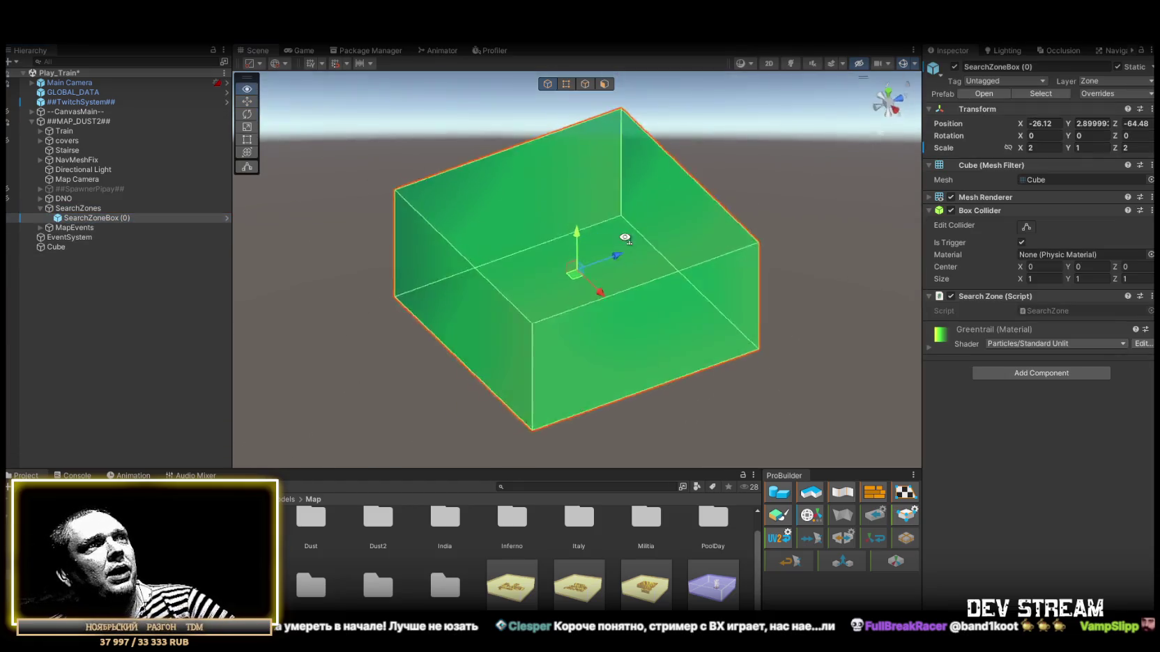
pyautogui.moveTo(697, 251)
pyautogui.mouseDown()
pyautogui.moveTo(763, 233)
pyautogui.moveTo(701, 239)
pyautogui.mouseUp()
pyautogui.moveTo(911, 143)
pyautogui.mouseDown()
pyautogui.moveTo(1032, 211)
pyautogui.moveTo(626, 322)
pyautogui.mouseUp()
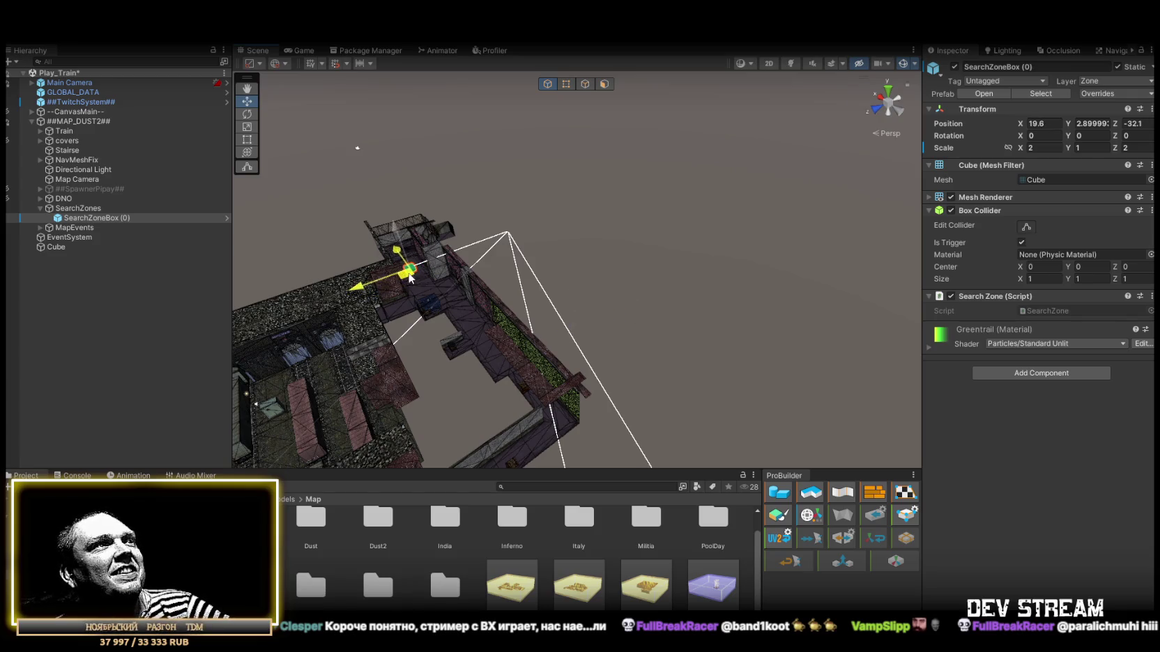
# Lower SearchZoneBox (0) to floor level and duplicate it to place a copy along the tracks
pyautogui.press('f')
pyautogui.scroll(-5, 487, 212)
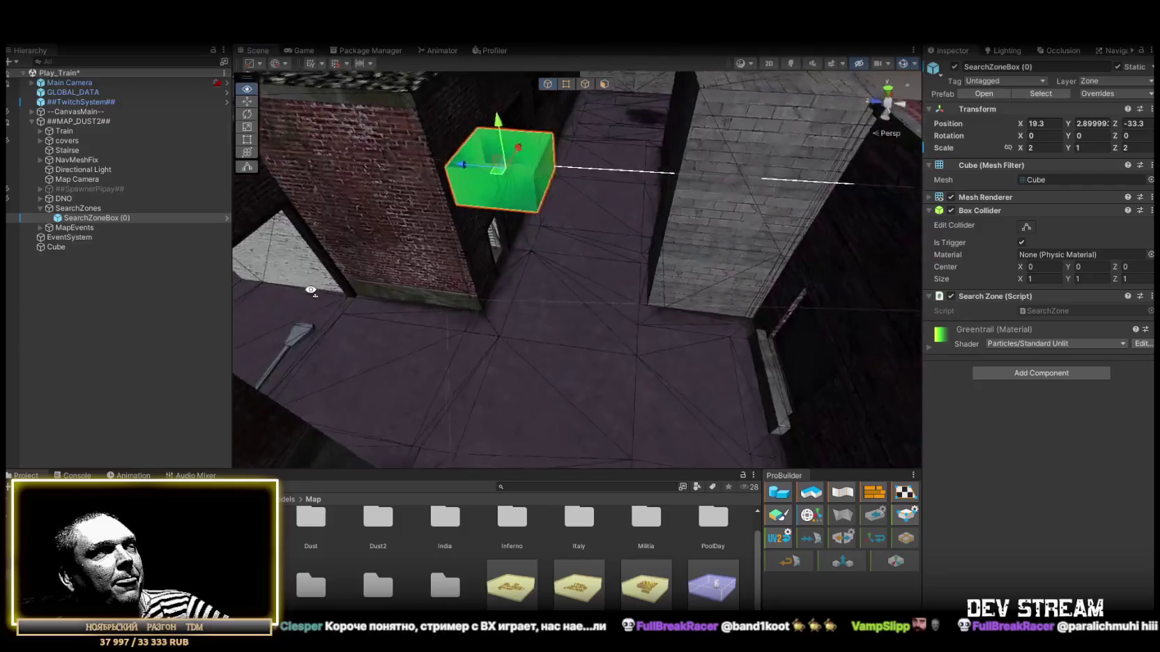
pyautogui.moveTo(505, 197)
pyautogui.mouseDown()
pyautogui.moveTo(520, 249)
pyautogui.moveTo(594, 304)
pyautogui.moveTo(568, 293)
pyautogui.moveTo(505, 356)
pyautogui.moveTo(753, 216)
pyautogui.moveTo(453, 337)
pyautogui.moveTo(446, 301)
pyautogui.moveTo(600, 287)
pyautogui.moveTo(533, 300)
pyautogui.moveTo(583, 264)
pyautogui.moveTo(576, 284)
pyautogui.moveTo(678, 258)
pyautogui.moveTo(671, 272)
pyautogui.moveTo(836, 244)
pyautogui.mouseUp()
pyautogui.scroll(-3, 697, 251)
pyautogui.hotkey('ctrl', 'd')
pyautogui.press('w')
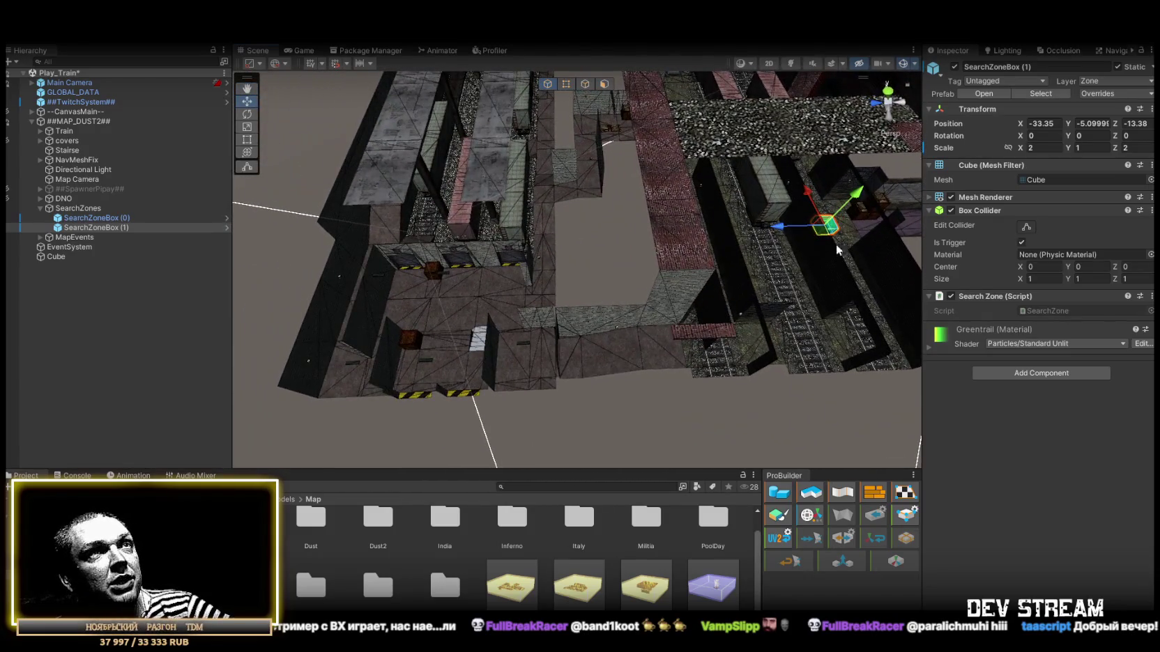
# Duplicate the search zone box twice more, lowering the third box to floor level
pyautogui.hotkey('ctrl', 'd')
pyautogui.moveTo(454, 321); pyautogui.dragTo(462, 312)
pyautogui.press('f')
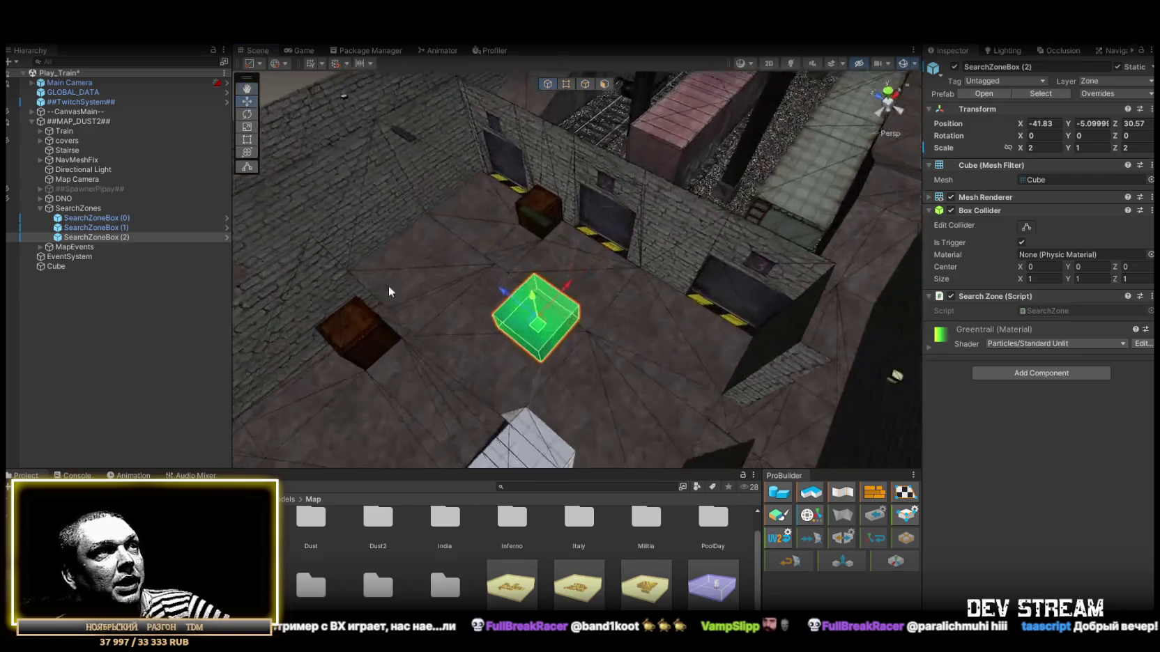
pyautogui.scroll(-5, 585, 327)
pyautogui.moveTo(583, 325)
pyautogui.mouseDown()
pyautogui.moveTo(585, 334)
pyautogui.moveTo(603, 295)
pyautogui.moveTo(564, 242)
pyautogui.moveTo(484, 290)
pyautogui.moveTo(378, 292)
pyautogui.moveTo(355, 213)
pyautogui.mouseUp()
pyautogui.hotkey('ctrl', 'd')
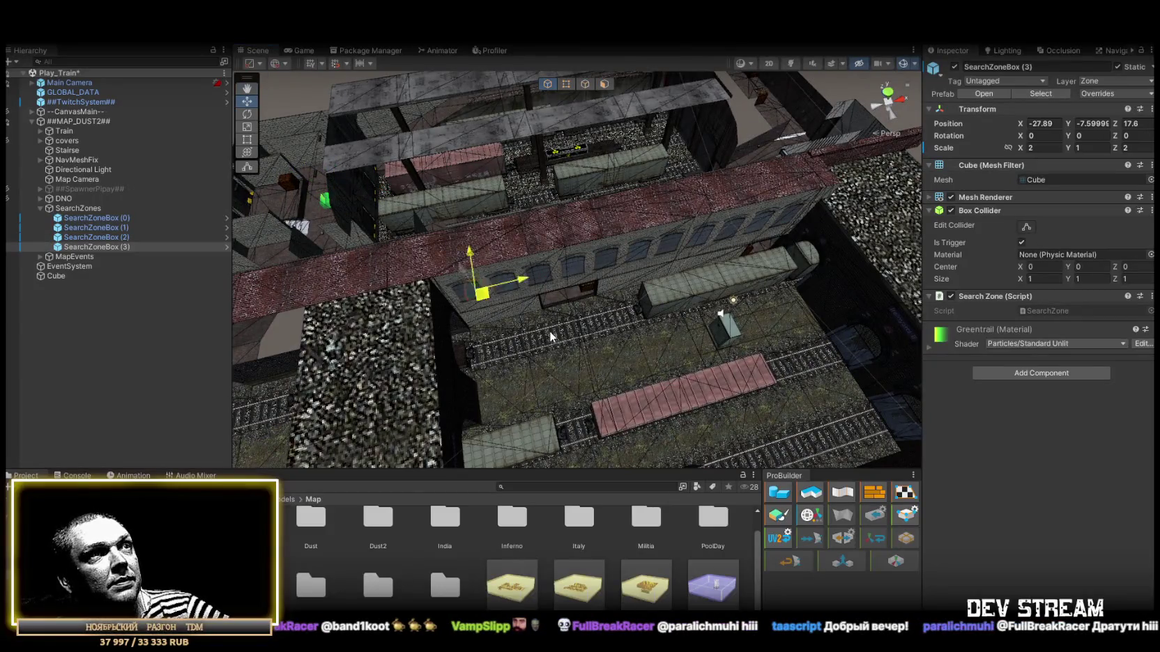
pyautogui.moveTo(596, 359)
pyautogui.mouseDown()
pyautogui.moveTo(535, 352)
pyautogui.moveTo(653, 285)
pyautogui.moveTo(404, 349)
pyautogui.moveTo(384, 313)
pyautogui.moveTo(318, 374)
pyautogui.moveTo(544, 261)
pyautogui.moveTo(559, 272)
pyautogui.moveTo(453, 293)
pyautogui.moveTo(205, 292)
pyautogui.moveTo(591, 263)
pyautogui.moveTo(419, 149)
pyautogui.moveTo(643, 422)
pyautogui.mouseUp()
# Add fifth and sixth boxes, placing the sixth on the tracks at X 4.83, Z 31.95
pyautogui.hotkey('ctrl', 'd')
pyautogui.press('f')
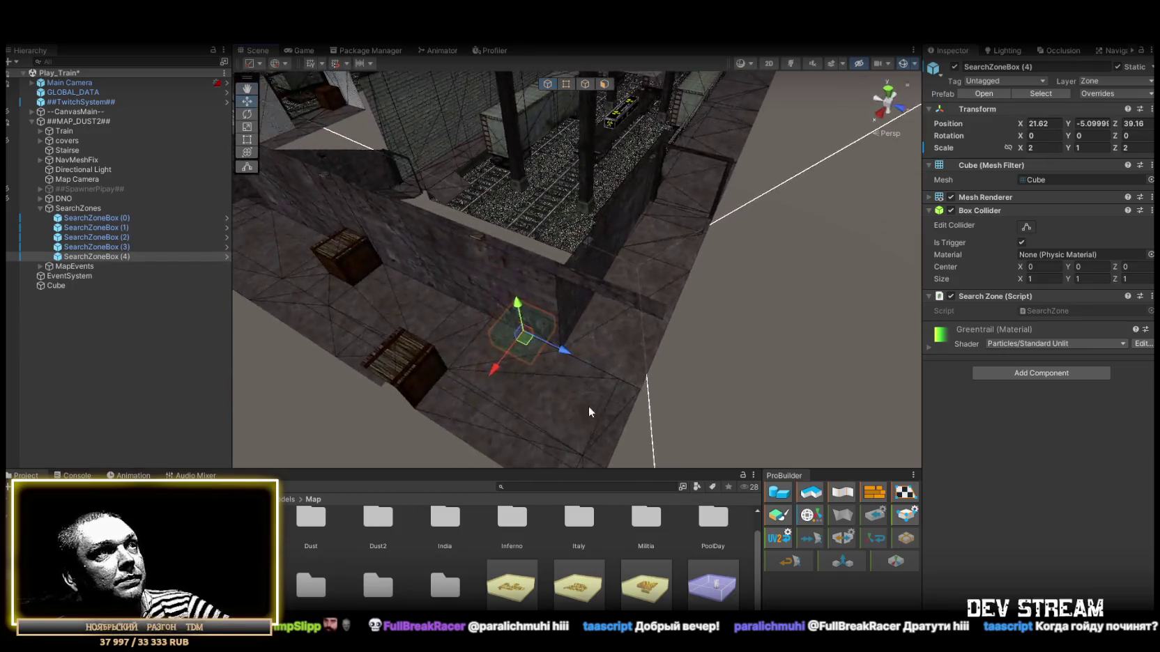
pyautogui.moveTo(555, 329)
pyautogui.mouseDown()
pyautogui.moveTo(561, 348)
pyautogui.moveTo(524, 367)
pyautogui.moveTo(504, 403)
pyautogui.moveTo(494, 397)
pyautogui.moveTo(748, 393)
pyautogui.moveTo(797, 314)
pyautogui.mouseUp()
pyautogui.hotkey('ctrl', 'd')
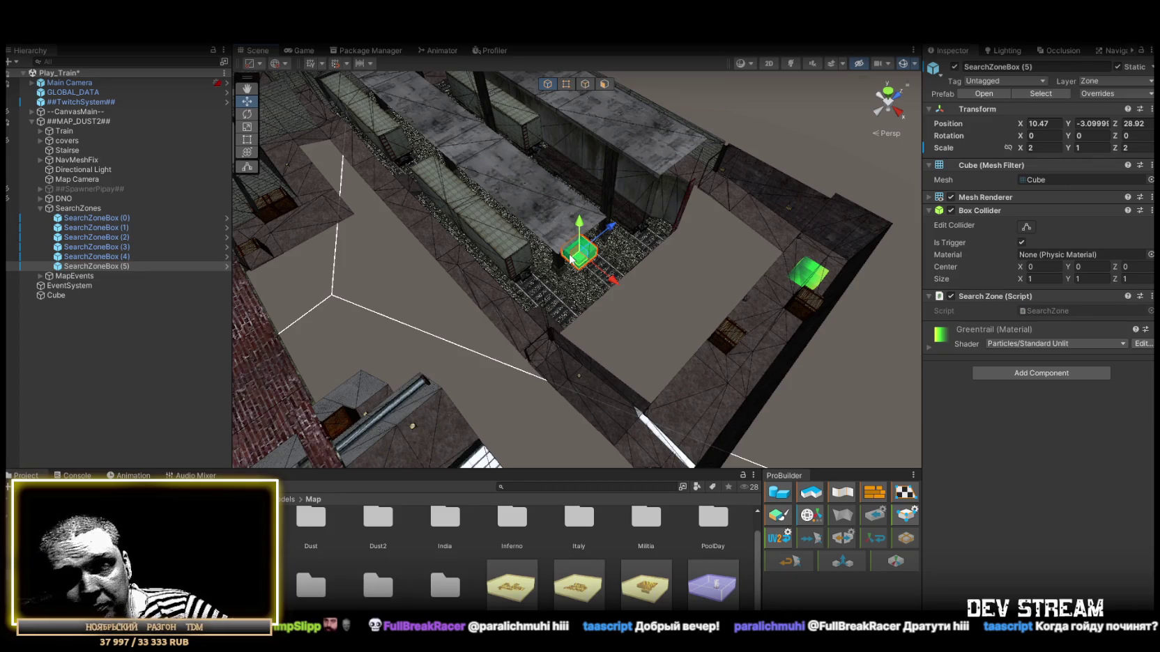
pyautogui.moveTo(570, 259); pyautogui.dragTo(452, 272)
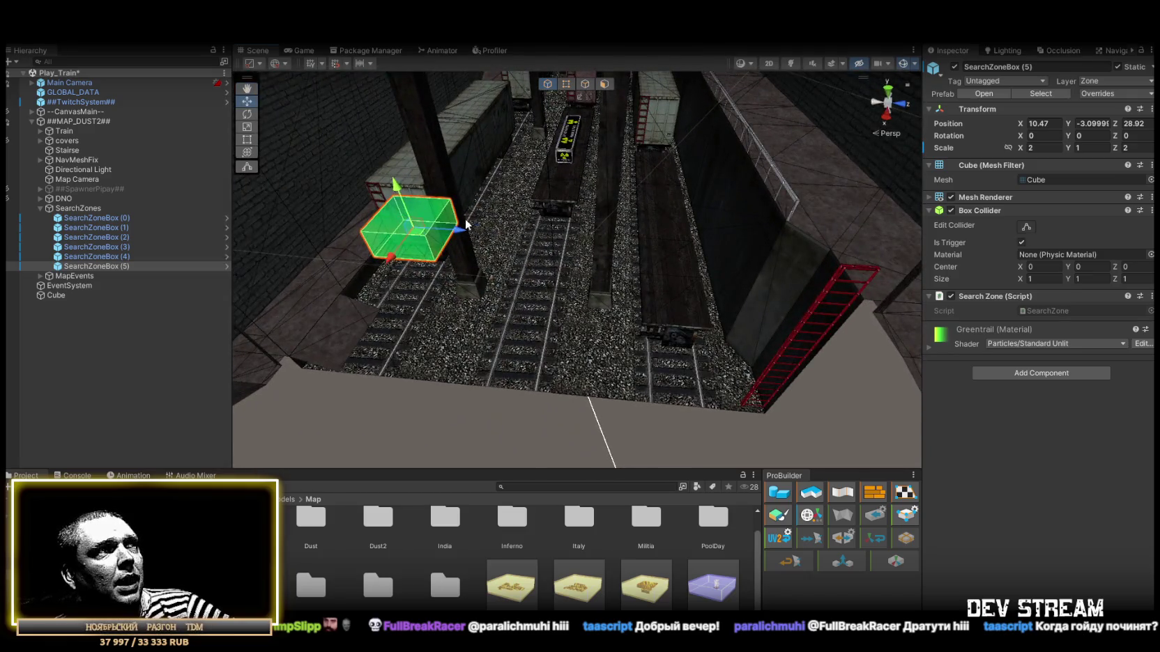
pyautogui.moveTo(461, 225)
pyautogui.mouseDown()
pyautogui.moveTo(562, 320)
pyautogui.moveTo(536, 255)
pyautogui.moveTo(527, 271)
pyautogui.moveTo(645, 285)
pyautogui.moveTo(589, 215)
pyautogui.moveTo(186, 239)
pyautogui.moveTo(504, 259)
pyautogui.moveTo(580, 280)
pyautogui.moveTo(350, 245)
pyautogui.moveTo(494, 272)
pyautogui.mouseUp()
pyautogui.click(56, 210)
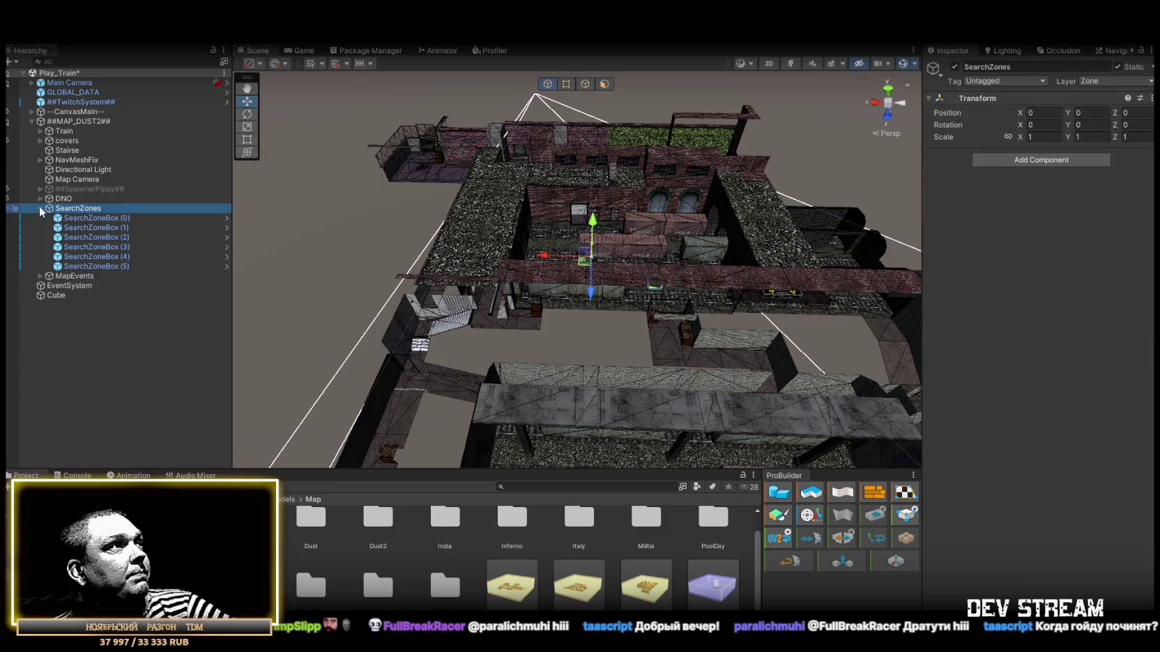
# Collapse SearchZones, then expand and enable the ##SpawnerPipay## group
pyautogui.click(42, 209)
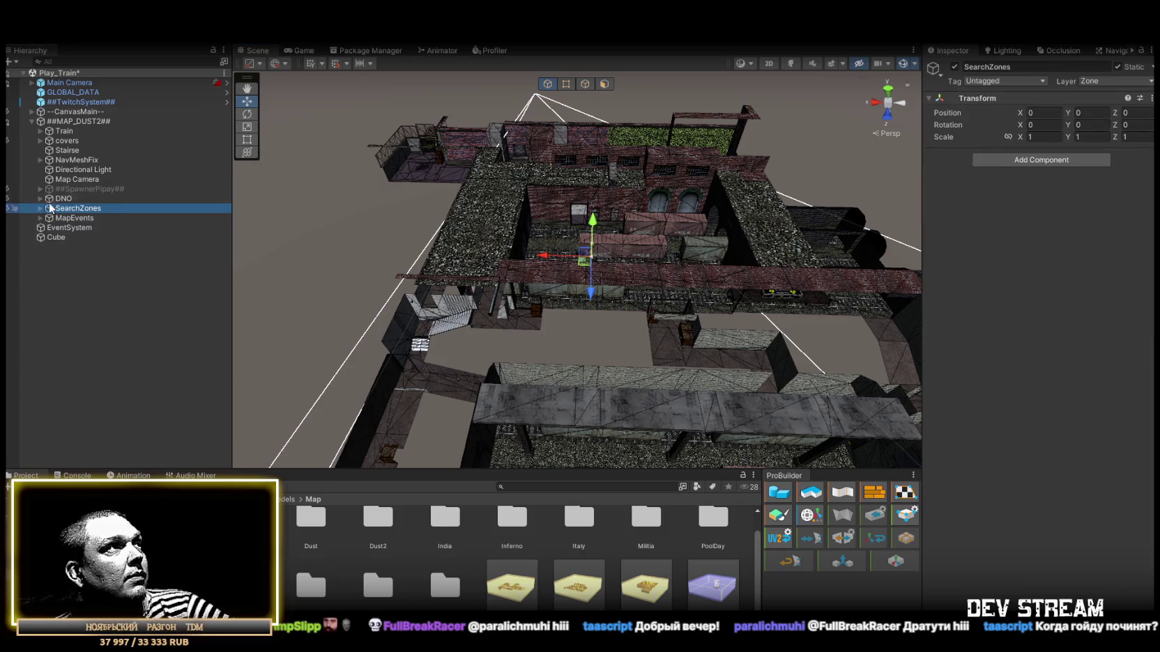
pyautogui.click(77, 189)
pyautogui.click(42, 190)
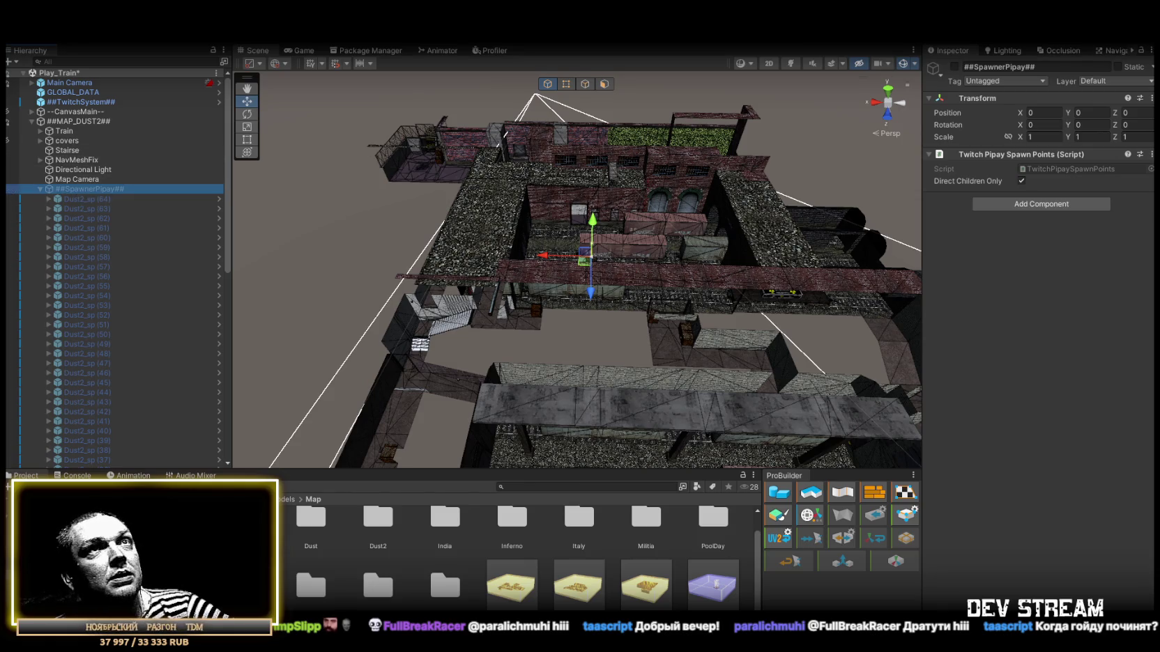
pyautogui.click(954, 67)
# Select all 65 old spawn points, Dust2_sp (0) through (64), and delete them
pyautogui.click(97, 200)
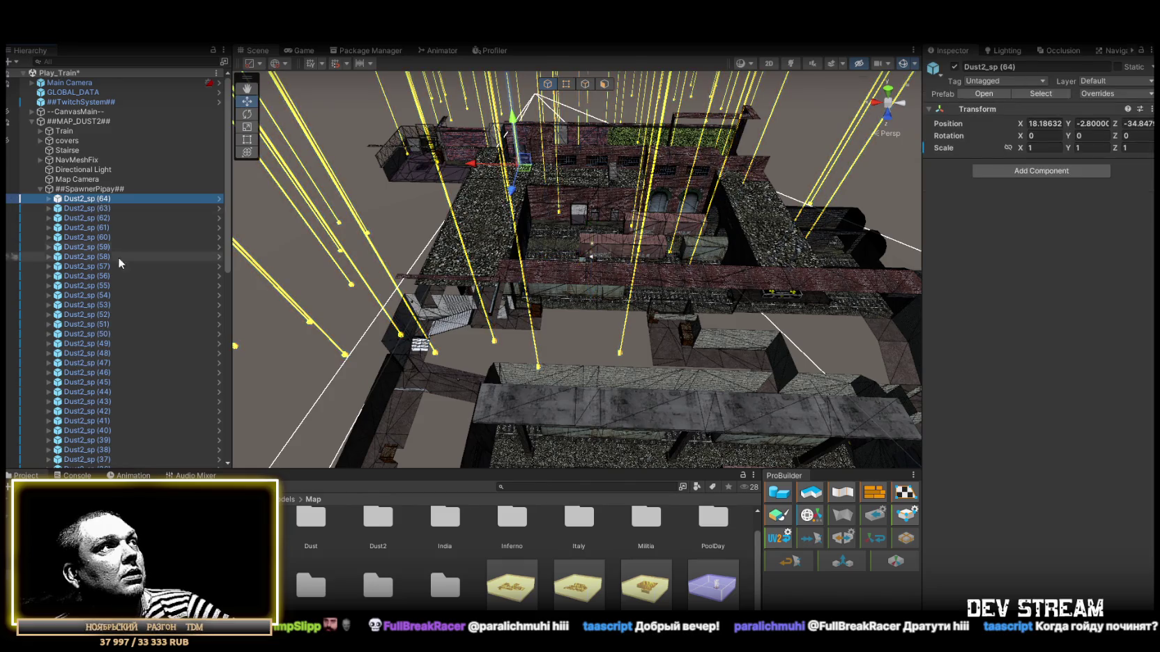
pyautogui.scroll(-10, 116, 279)
pyautogui.keyDown('shift'); pyautogui.click(90, 415); pyautogui.keyUp('shift')
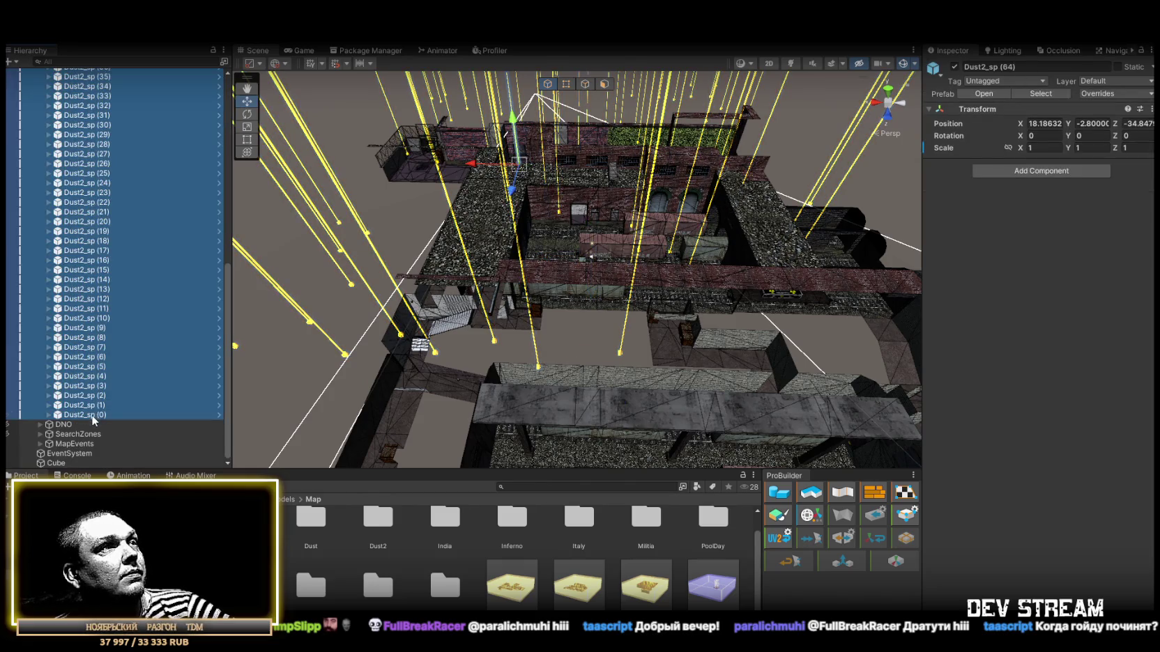
pyautogui.click(322, 302)
# Check the covers group's contents and disable it
pyautogui.moveTo(446, 265)
pyautogui.mouseDown()
pyautogui.moveTo(521, 175)
pyautogui.moveTo(446, 230)
pyautogui.mouseUp()
pyautogui.click(33, 142)
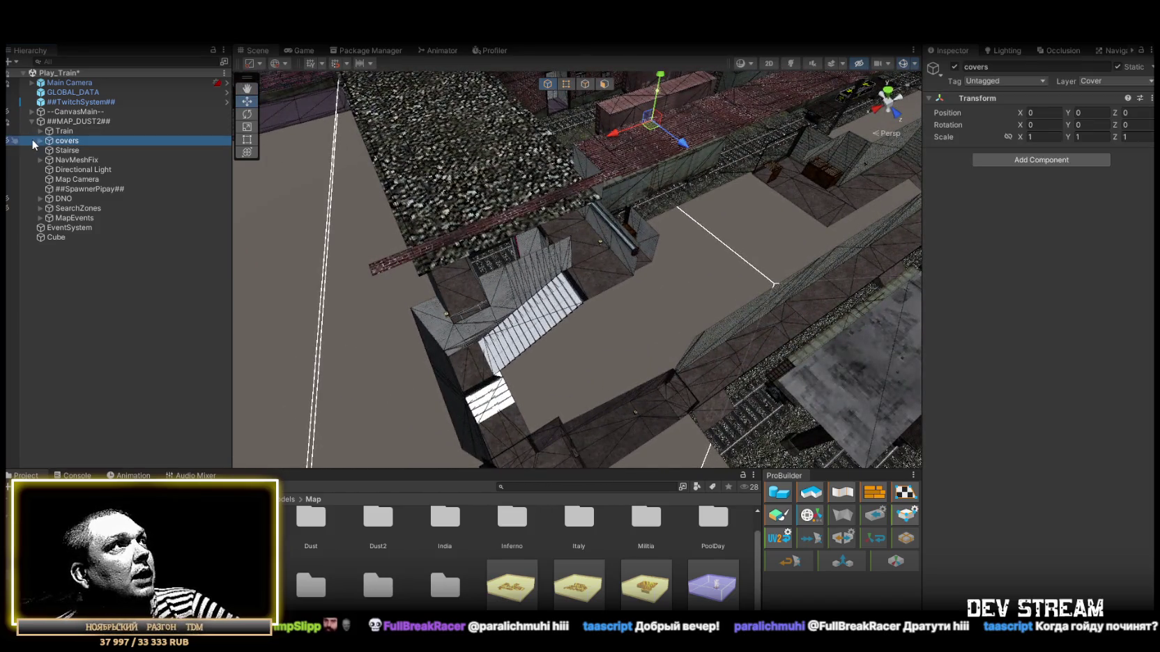
pyautogui.click(39, 141)
pyautogui.click(40, 141)
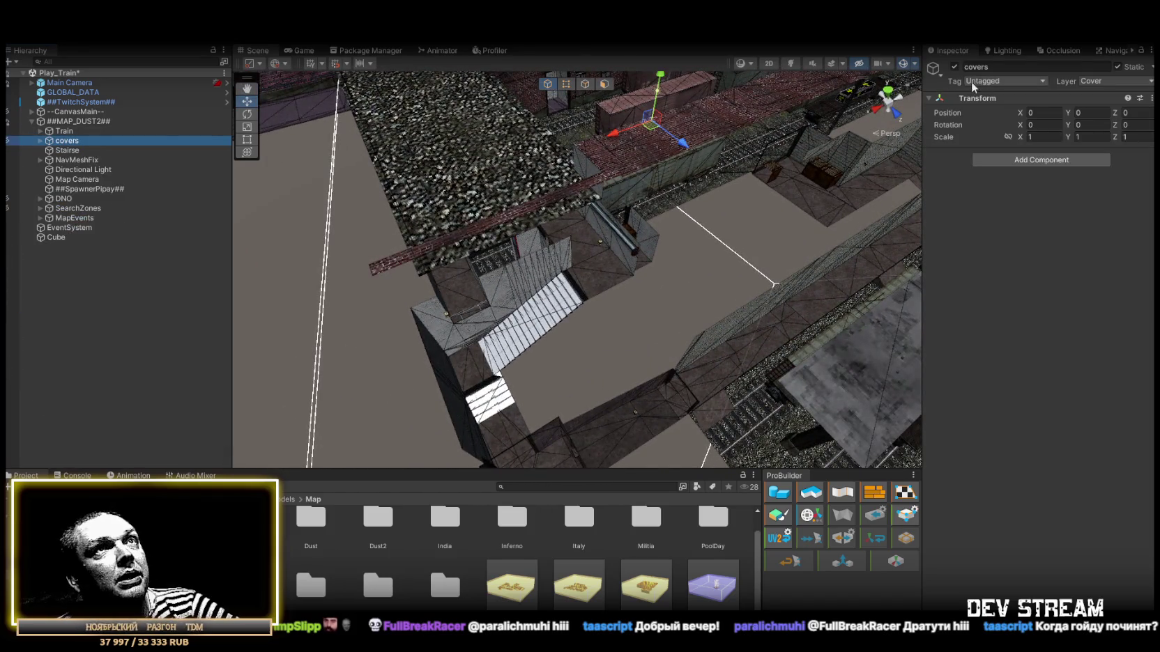
# Mark the Stairse mesh Static and open the Prefabs folder in the Project panel
pyautogui.click(68, 151)
pyautogui.moveTo(592, 209)
pyautogui.mouseDown()
pyautogui.moveTo(635, 152)
pyautogui.moveTo(734, 204)
pyautogui.mouseUp()
pyautogui.press('f')
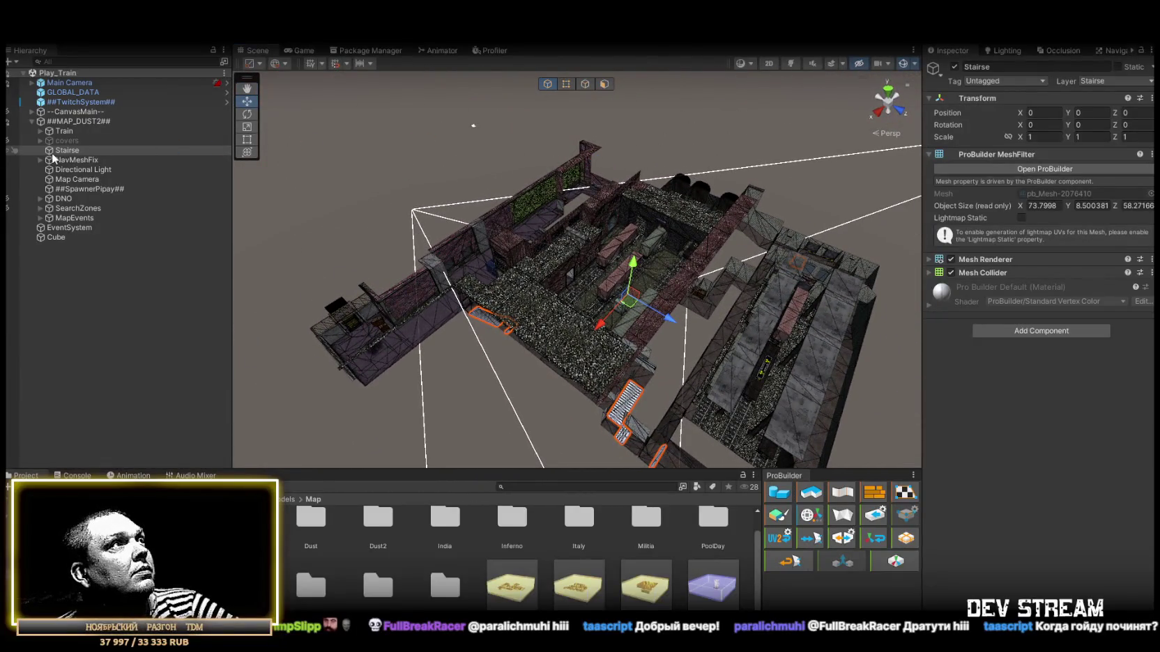
pyautogui.click(1117, 66)
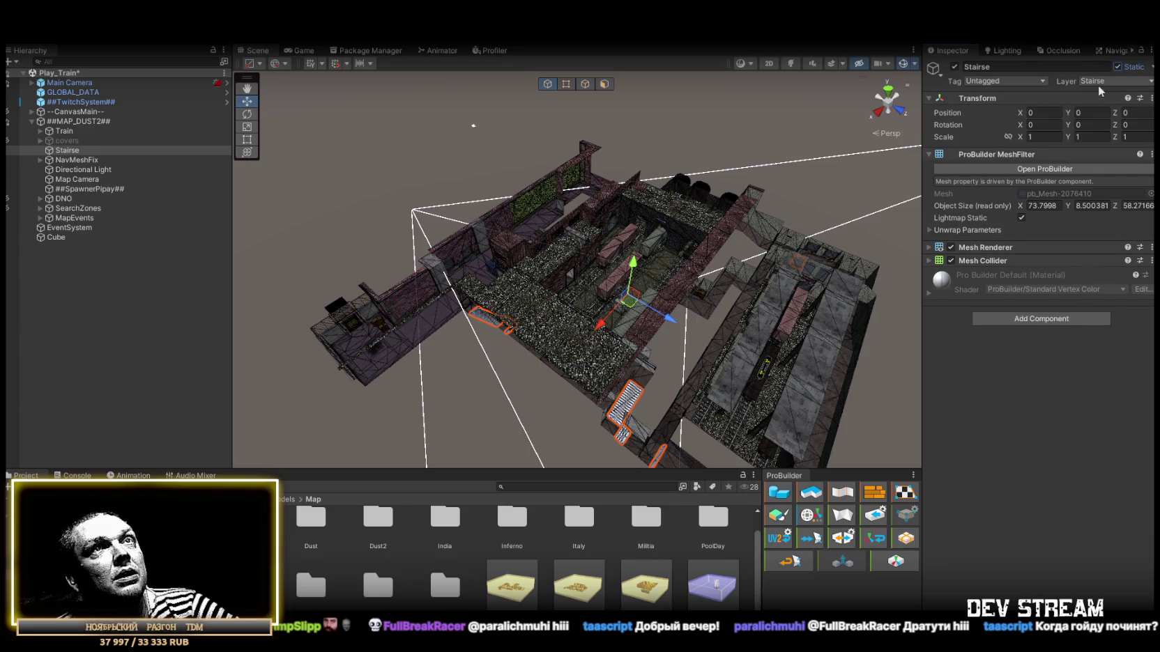
pyautogui.moveTo(712, 235)
pyautogui.mouseDown()
pyautogui.moveTo(653, 216)
pyautogui.moveTo(801, 167)
pyautogui.mouseUp()
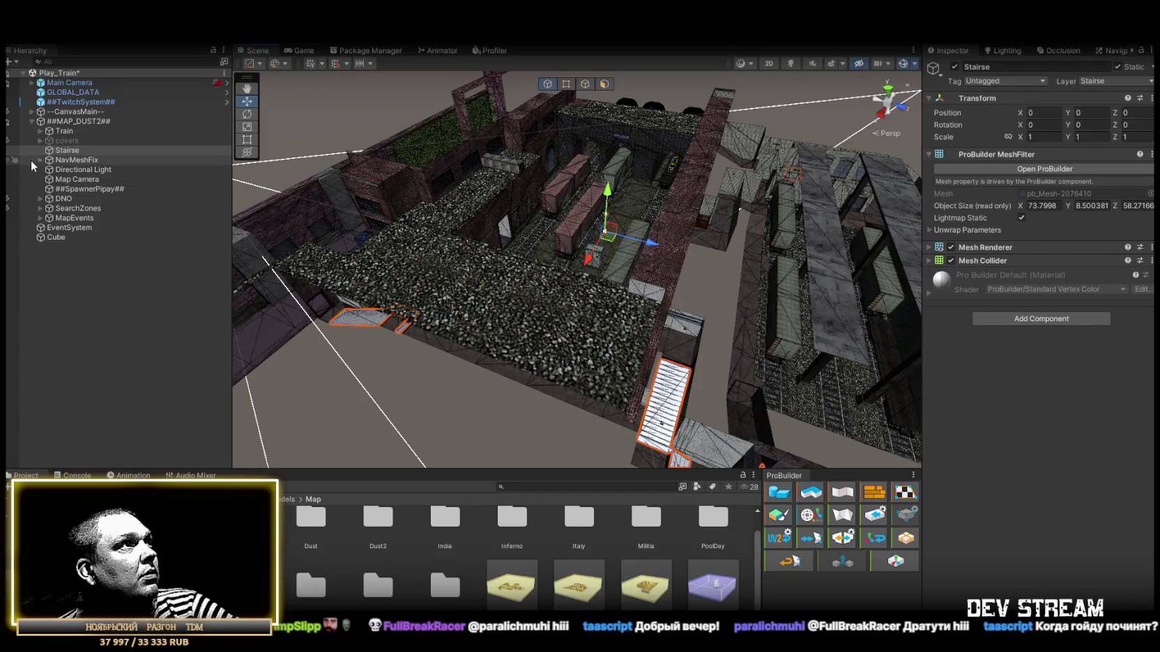
pyautogui.scroll(3, 577, 269)
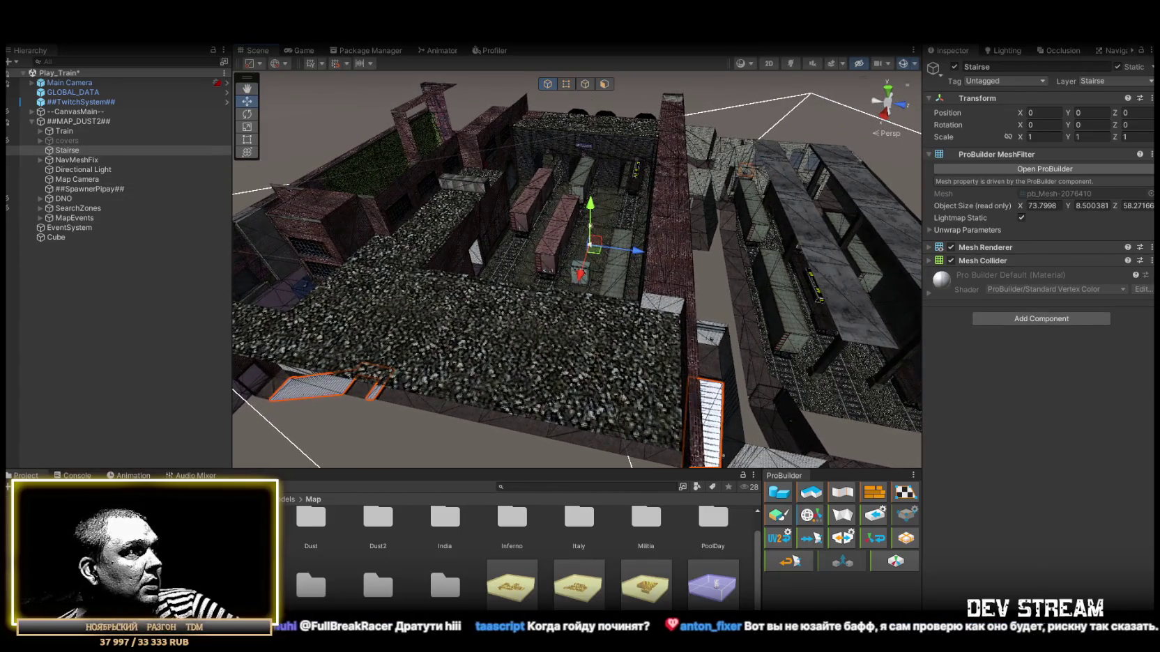
pyautogui.doubleClick(425, 568)
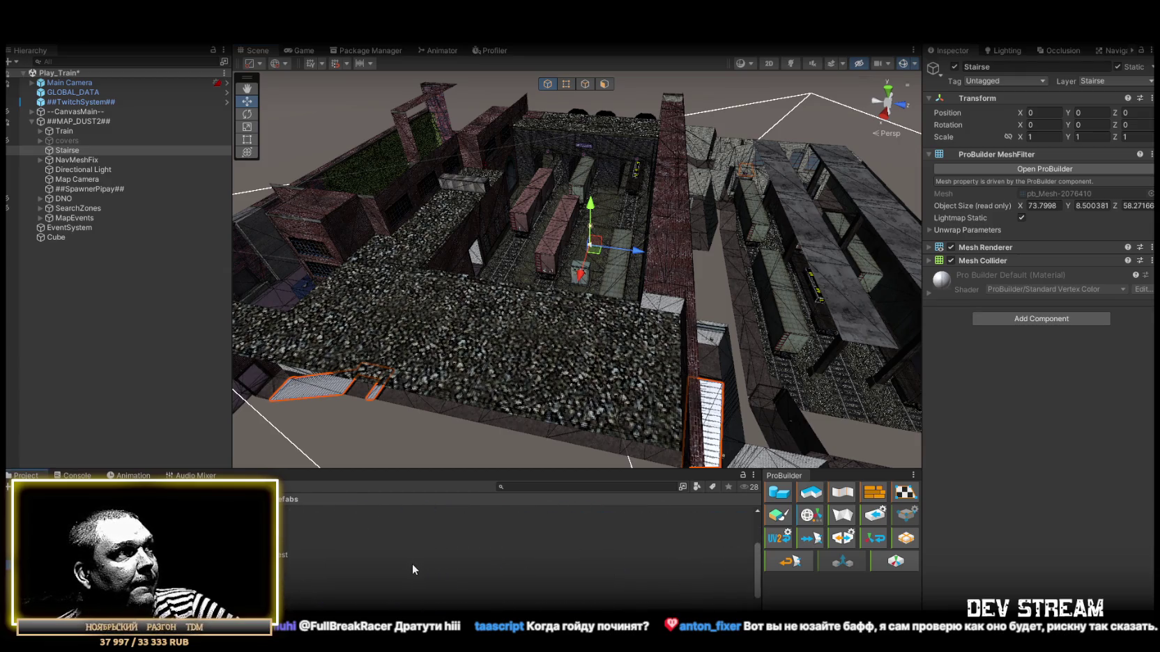
# Show the navmesh and drop the first three Dust2_sp spawn points in the courtyard
pyautogui.moveTo(461, 351)
pyautogui.mouseDown()
pyautogui.moveTo(420, 364)
pyautogui.moveTo(465, 402)
pyautogui.moveTo(596, 277)
pyautogui.moveTo(500, 280)
pyautogui.mouseUp()
pyautogui.click(1109, 55)
pyautogui.moveTo(363, 209)
pyautogui.mouseDown()
pyautogui.moveTo(303, 199)
pyautogui.moveTo(337, 251)
pyautogui.moveTo(552, 266)
pyautogui.moveTo(551, 305)
pyautogui.moveTo(506, 430)
pyautogui.mouseUp()
pyautogui.moveTo(313, 576)
pyautogui.mouseDown()
pyautogui.moveTo(558, 254)
pyautogui.moveTo(570, 286)
pyautogui.moveTo(542, 290)
pyautogui.moveTo(522, 133)
pyautogui.moveTo(568, 326)
pyautogui.moveTo(310, 591)
pyautogui.moveTo(552, 336)
pyautogui.moveTo(566, 360)
pyautogui.moveTo(563, 351)
pyautogui.mouseUp()
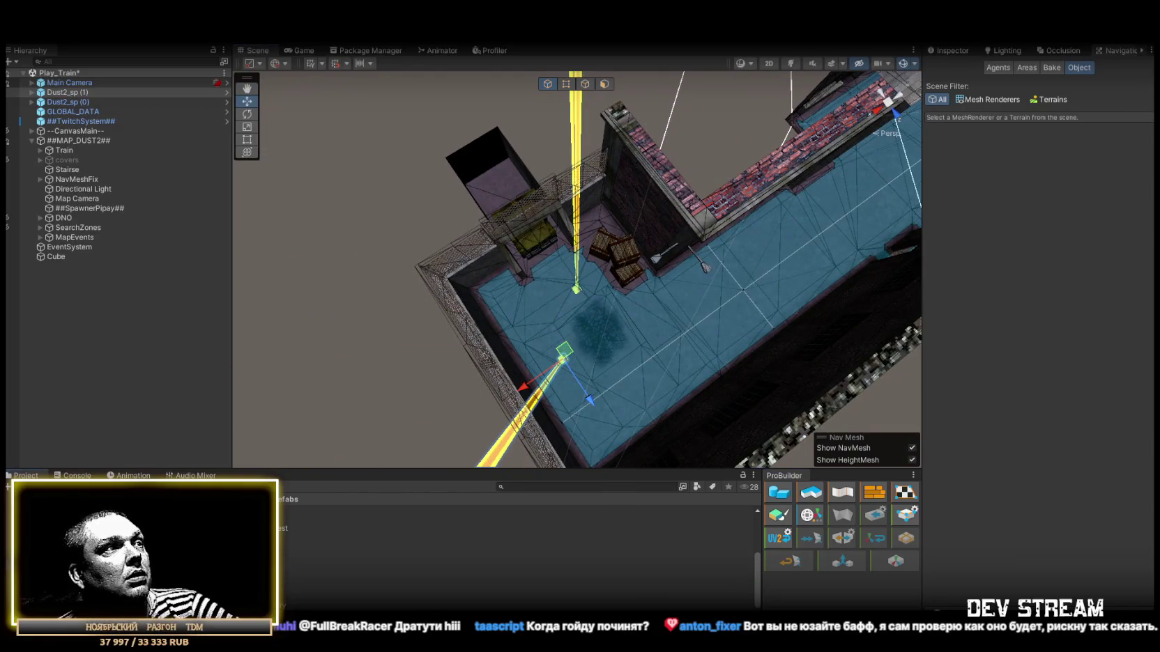
pyautogui.moveTo(641, 377); pyautogui.dragTo(637, 356)
pyautogui.moveTo(310, 577)
pyautogui.mouseDown()
pyautogui.moveTo(418, 558)
pyautogui.moveTo(697, 315)
pyautogui.moveTo(714, 328)
pyautogui.mouseUp()
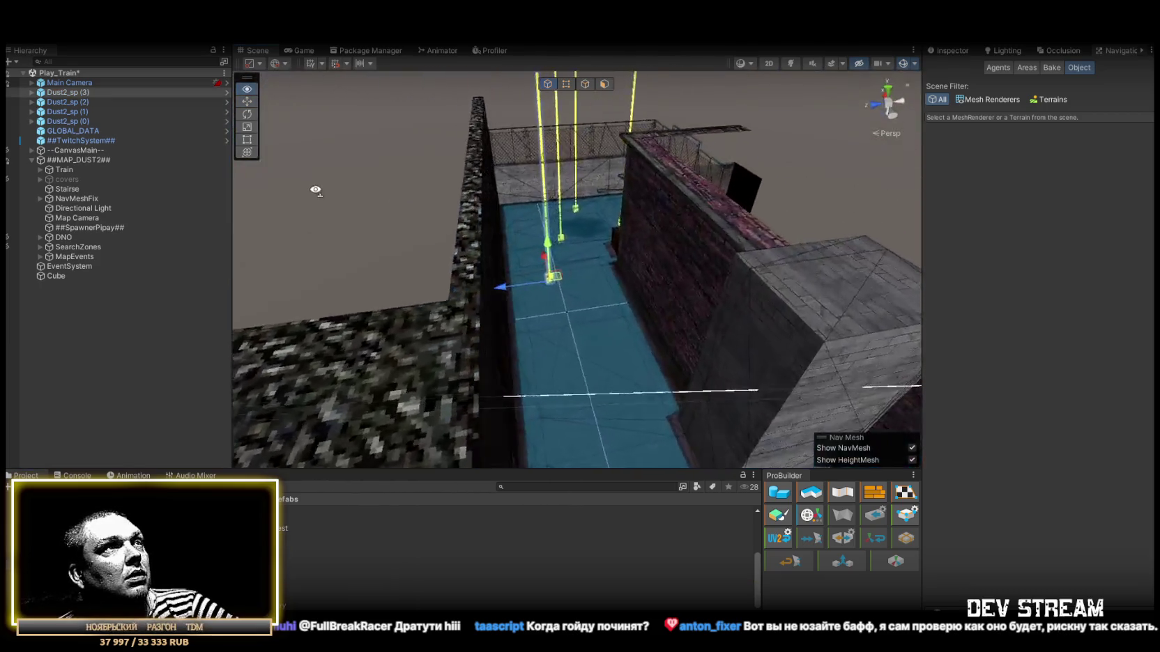
# Place five more Dust2_sp spawn points along the navmesh corridor
pyautogui.moveTo(315, 190); pyautogui.dragTo(279, 345)
pyautogui.moveTo(543, 320)
pyautogui.mouseDown()
pyautogui.moveTo(596, 209)
pyautogui.moveTo(605, 246)
pyautogui.mouseUp()
pyautogui.moveTo(286, 538)
pyautogui.mouseDown()
pyautogui.moveTo(488, 419)
pyautogui.moveTo(569, 307)
pyautogui.moveTo(520, 300)
pyautogui.moveTo(663, 350)
pyautogui.moveTo(577, 251)
pyautogui.mouseUp()
pyautogui.press('f')
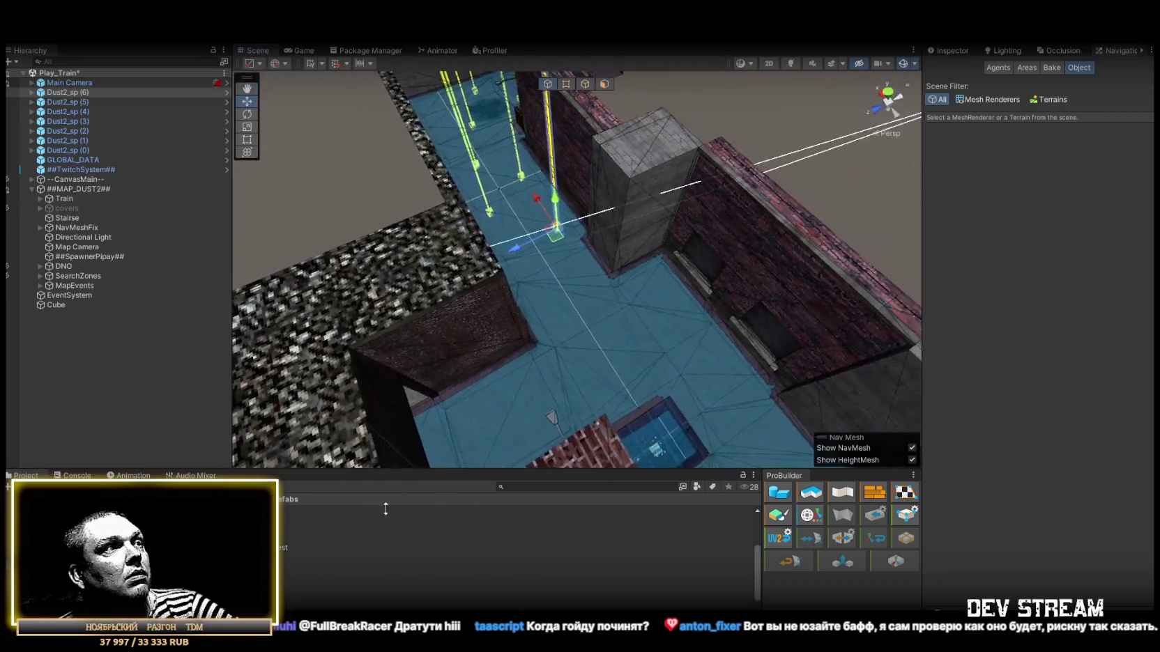
pyautogui.moveTo(293, 571); pyautogui.dragTo(530, 328)
pyautogui.press('f')
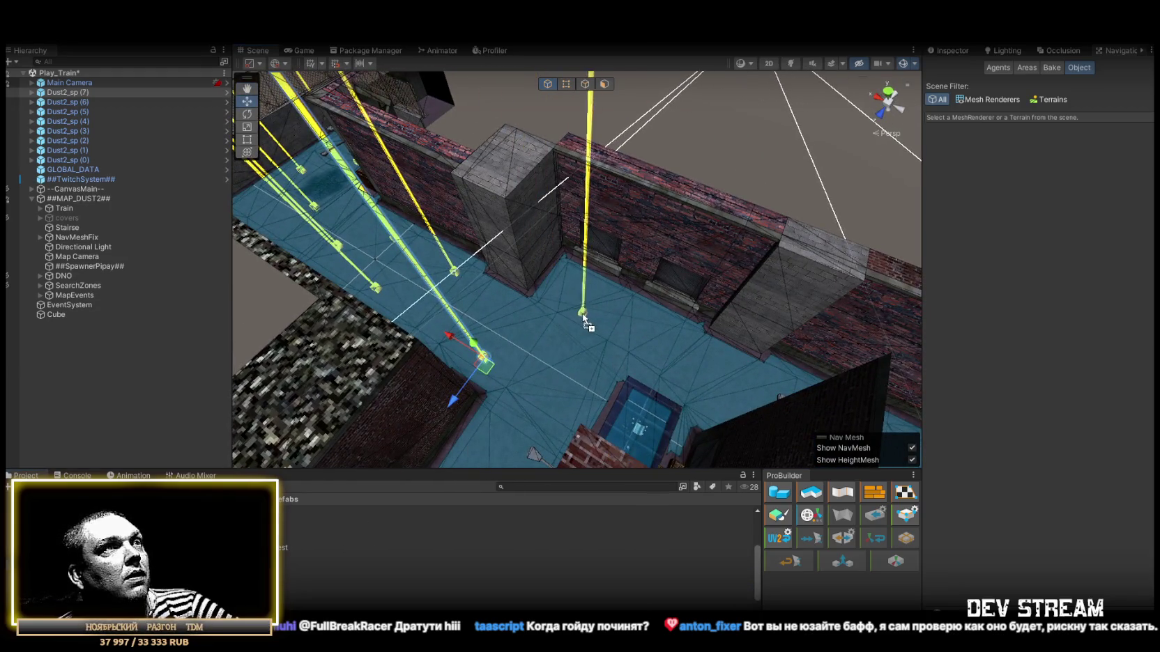
pyautogui.moveTo(584, 317); pyautogui.dragTo(584, 317)
pyautogui.press('f')
pyautogui.moveTo(293, 596)
pyautogui.mouseDown()
pyautogui.moveTo(584, 302)
pyautogui.moveTo(568, 318)
pyautogui.moveTo(608, 373)
pyautogui.mouseUp()
pyautogui.press('f')
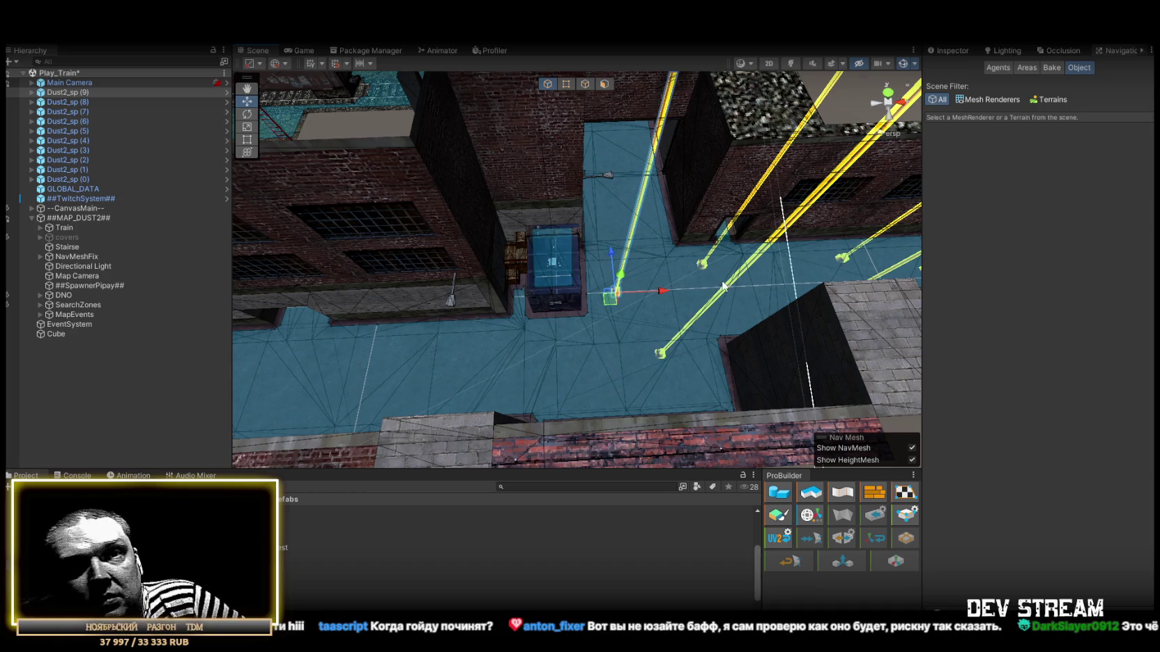
# Add more Dust2_sp spawn points on the navmesh floor of the brick alleys
pyautogui.moveTo(681, 260)
pyautogui.mouseDown()
pyautogui.moveTo(383, 277)
pyautogui.moveTo(414, 295)
pyautogui.mouseUp()
pyautogui.click(578, 282)
pyautogui.click(563, 304)
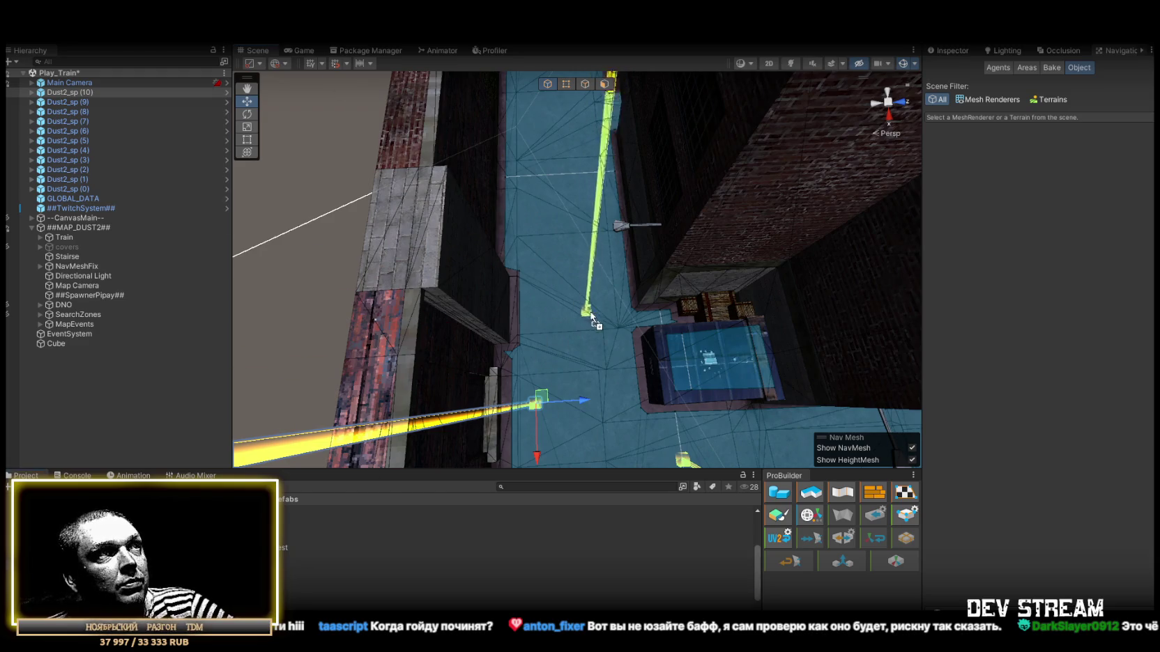
pyautogui.click(591, 317)
pyautogui.moveTo(594, 319)
pyautogui.mouseDown()
pyautogui.moveTo(601, 285)
pyautogui.moveTo(629, 272)
pyautogui.moveTo(598, 286)
pyautogui.mouseUp()
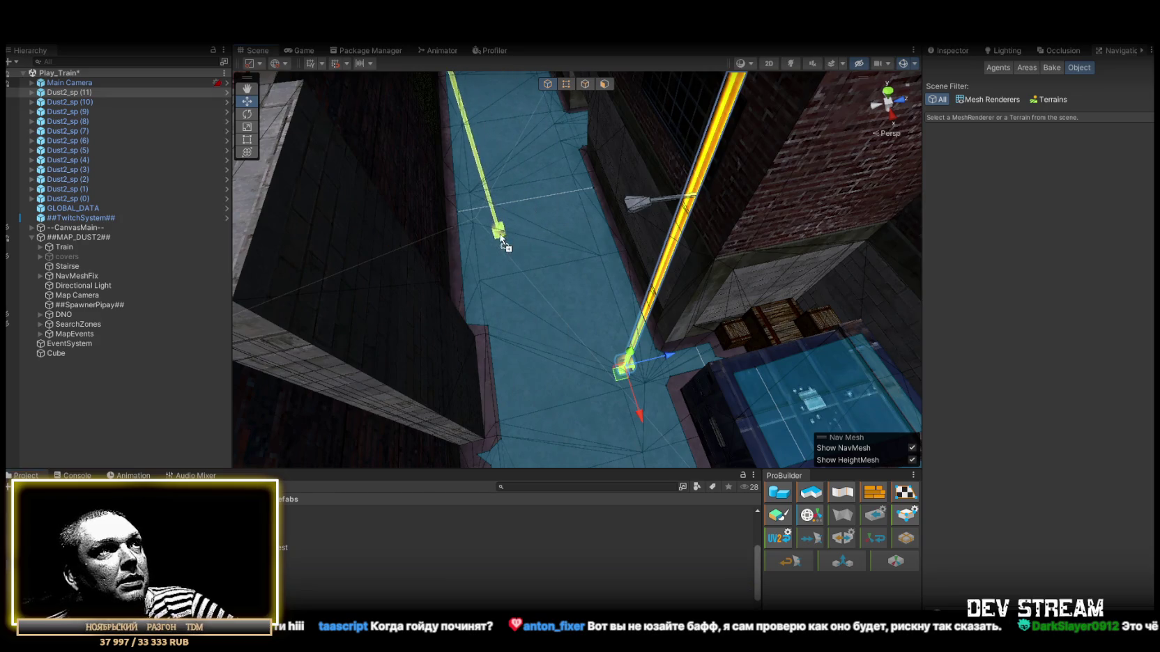
pyautogui.click(490, 266)
pyautogui.moveTo(490, 266); pyautogui.dragTo(523, 314)
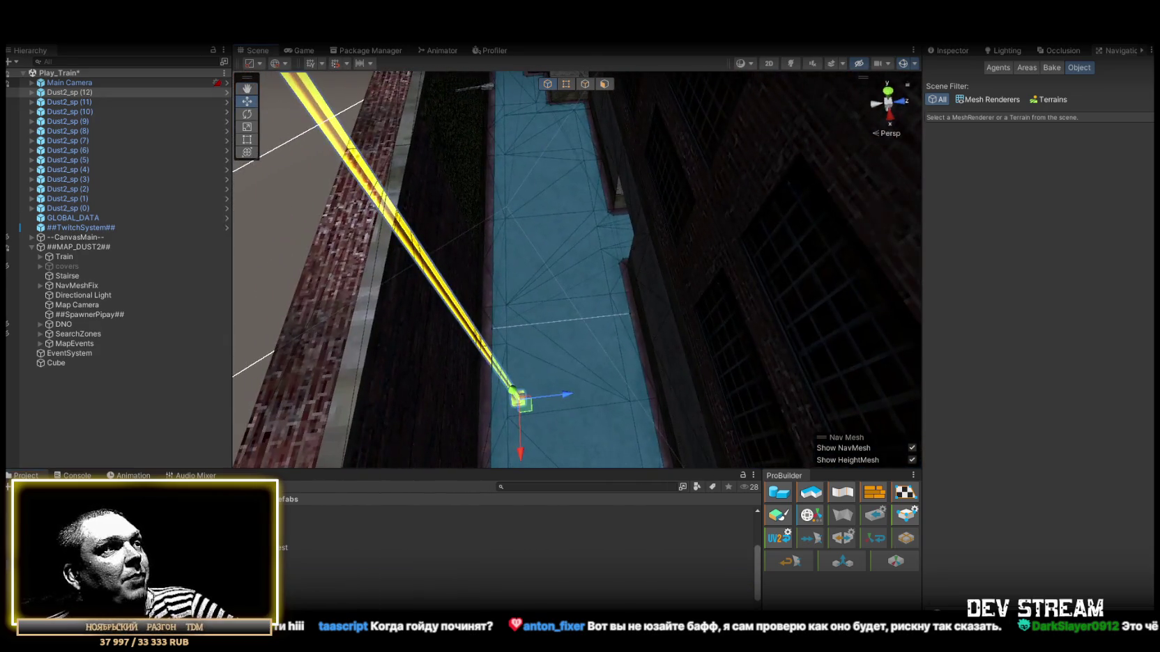
pyautogui.click(606, 307)
pyautogui.moveTo(609, 300)
pyautogui.mouseDown()
pyautogui.moveTo(771, 313)
pyautogui.moveTo(765, 324)
pyautogui.mouseUp()
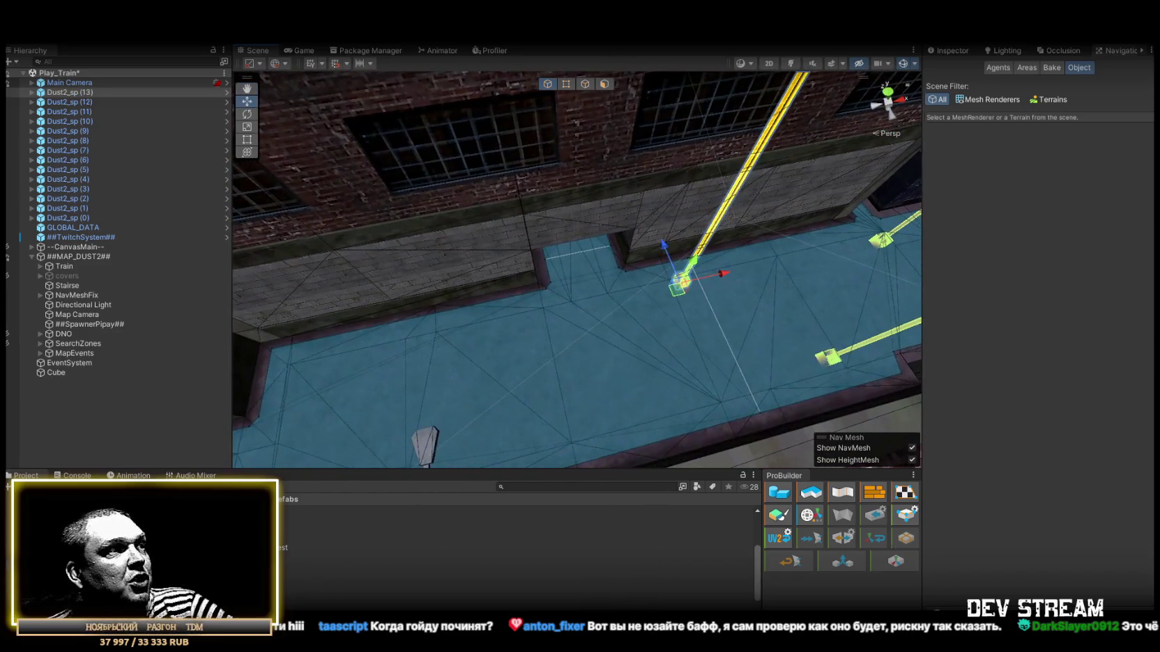
pyautogui.click(557, 439)
pyautogui.moveTo(557, 439)
pyautogui.mouseDown()
pyautogui.moveTo(453, 306)
pyautogui.moveTo(375, 290)
pyautogui.moveTo(476, 363)
pyautogui.moveTo(566, 407)
pyautogui.moveTo(625, 388)
pyautogui.moveTo(541, 449)
pyautogui.mouseUp()
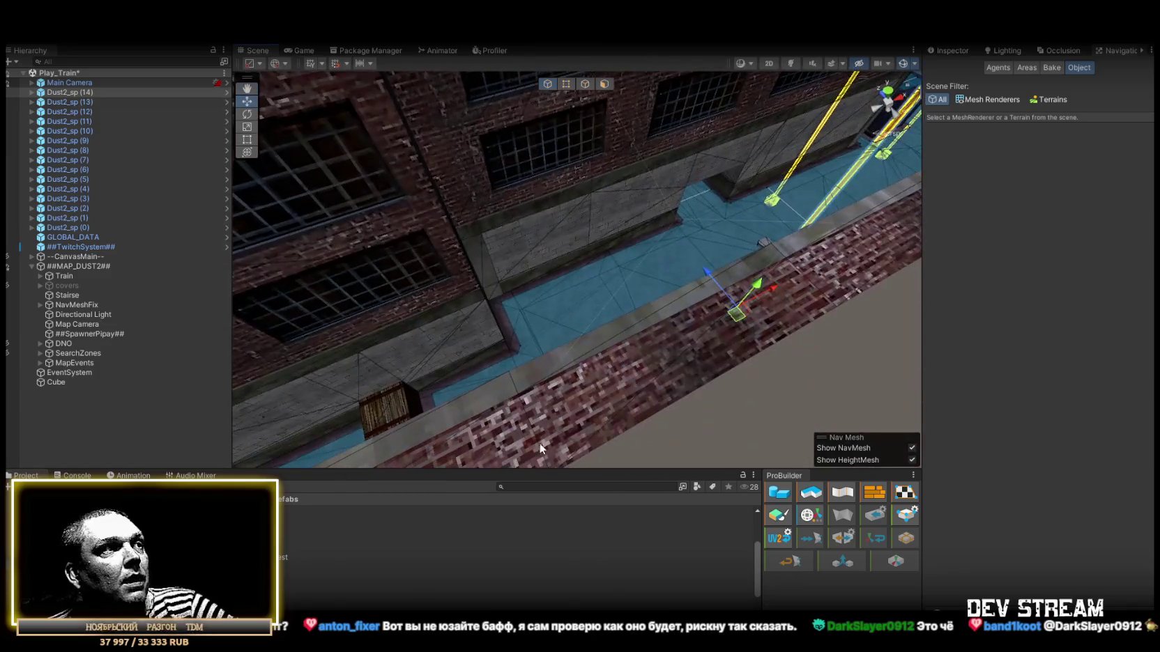
pyautogui.moveTo(279, 557); pyautogui.dragTo(571, 305)
# Place more Dust2_sp spawn points along the walkway and corridor, duplicating two with Ctrl+D
pyautogui.press('f')
pyautogui.moveTo(634, 286); pyautogui.dragTo(498, 350)
pyautogui.moveTo(478, 428)
pyautogui.mouseDown()
pyautogui.moveTo(516, 359)
pyautogui.moveTo(599, 342)
pyautogui.mouseUp()
pyautogui.moveTo(402, 514)
pyautogui.mouseDown()
pyautogui.moveTo(613, 410)
pyautogui.moveTo(656, 410)
pyautogui.mouseUp()
pyautogui.moveTo(675, 370); pyautogui.dragTo(612, 423)
pyautogui.hotkey('ctrl', 'd')
pyautogui.hotkey('ctrl', 'd')
pyautogui.moveTo(568, 383)
pyautogui.mouseDown()
pyautogui.moveTo(793, 323)
pyautogui.moveTo(391, 342)
pyautogui.moveTo(336, 564)
pyautogui.mouseUp()
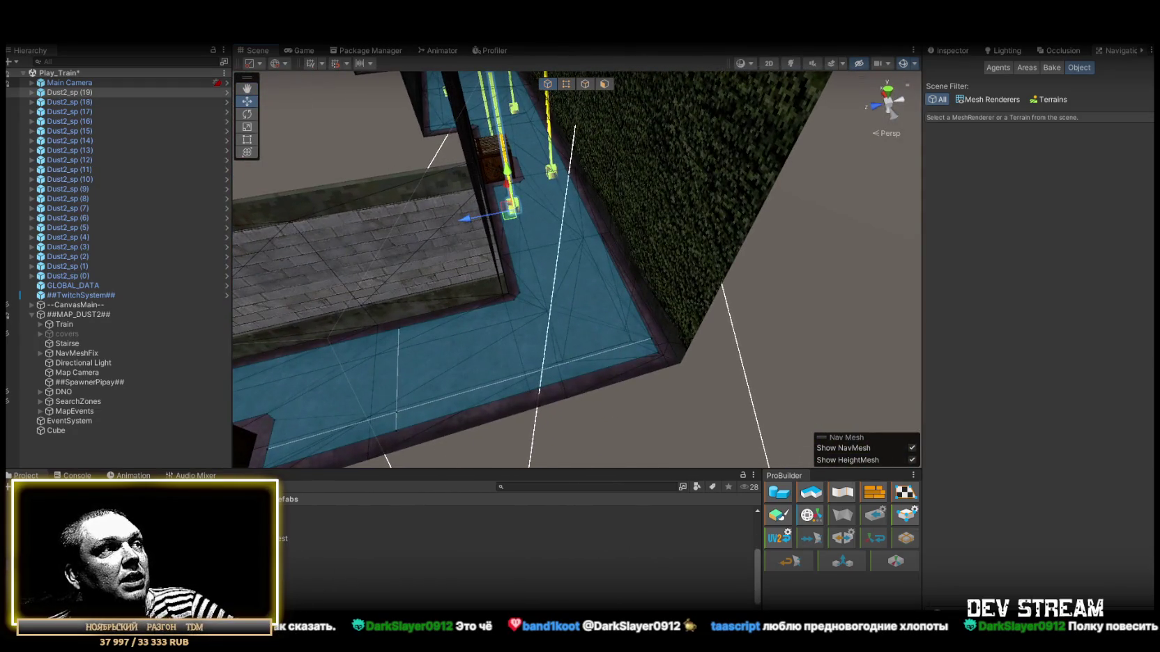
pyautogui.hotkey('ctrl', 'd')
pyautogui.moveTo(509, 207); pyautogui.dragTo(561, 261)
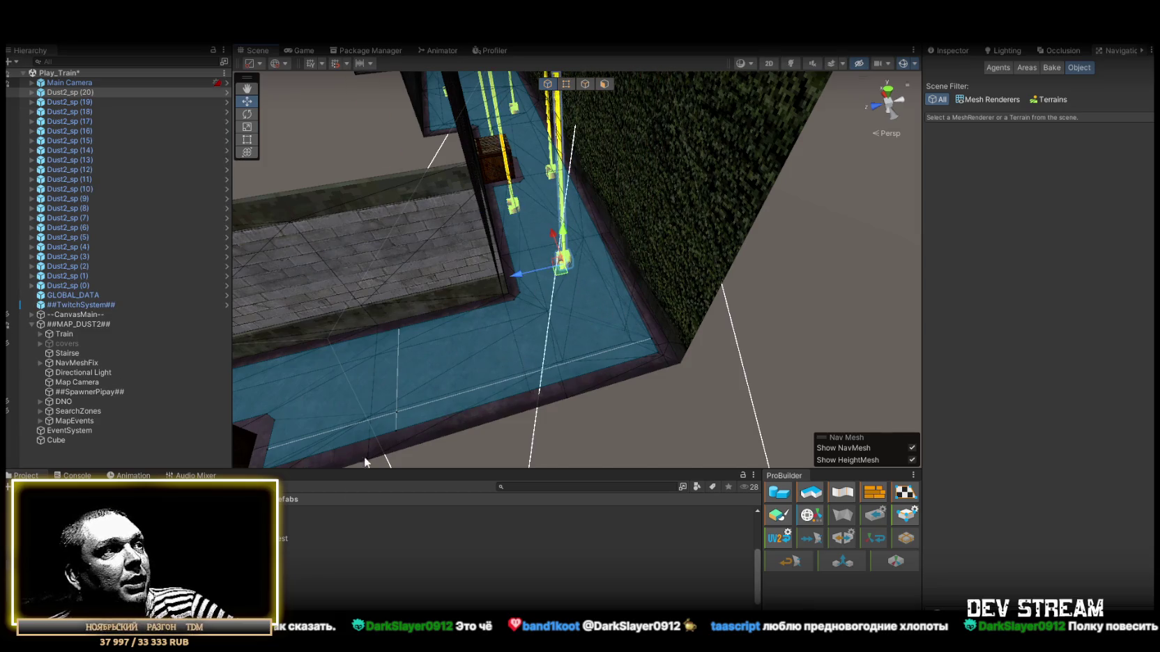
# Add spawn points in the narrow corridor, beside the crates and near the tracks, through Dust2_sp (28)
pyautogui.moveTo(403, 483)
pyautogui.mouseDown()
pyautogui.moveTo(605, 340)
pyautogui.moveTo(481, 369)
pyautogui.mouseUp()
pyautogui.moveTo(576, 338)
pyautogui.mouseDown()
pyautogui.moveTo(408, 318)
pyautogui.moveTo(187, 370)
pyautogui.moveTo(217, 336)
pyautogui.moveTo(239, 332)
pyautogui.moveTo(220, 382)
pyautogui.moveTo(182, 363)
pyautogui.mouseUp()
pyautogui.moveTo(293, 587); pyautogui.dragTo(584, 280)
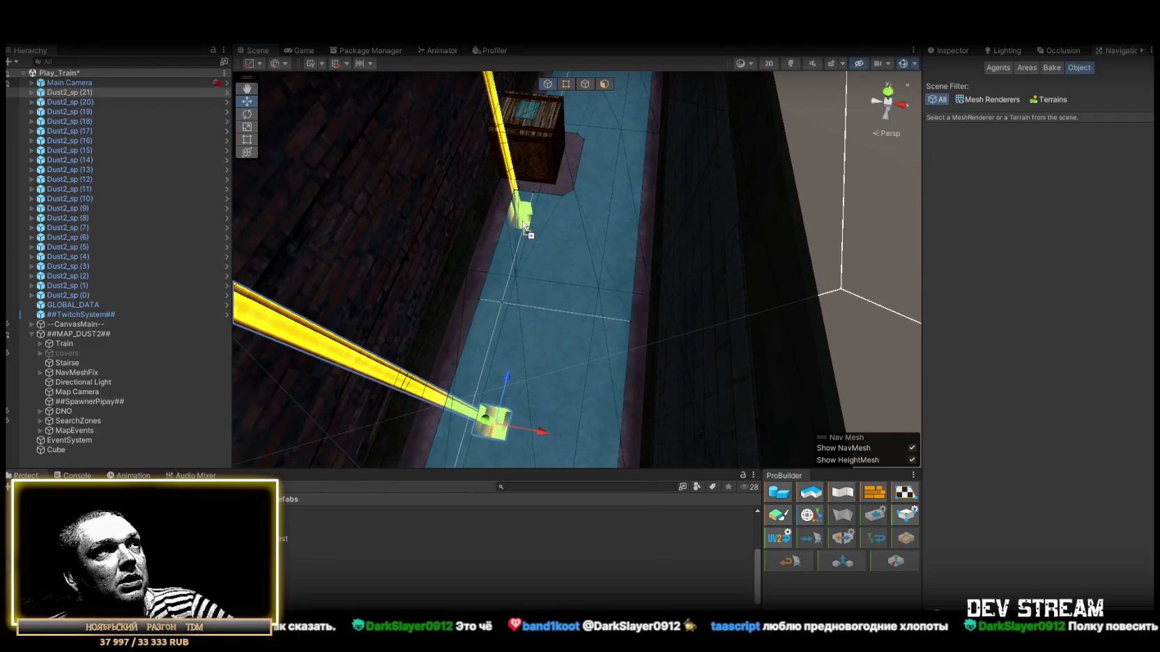
pyautogui.moveTo(524, 230); pyautogui.dragTo(524, 228)
pyautogui.moveTo(293, 587)
pyautogui.mouseDown()
pyautogui.moveTo(299, 558)
pyautogui.moveTo(630, 160)
pyautogui.mouseUp()
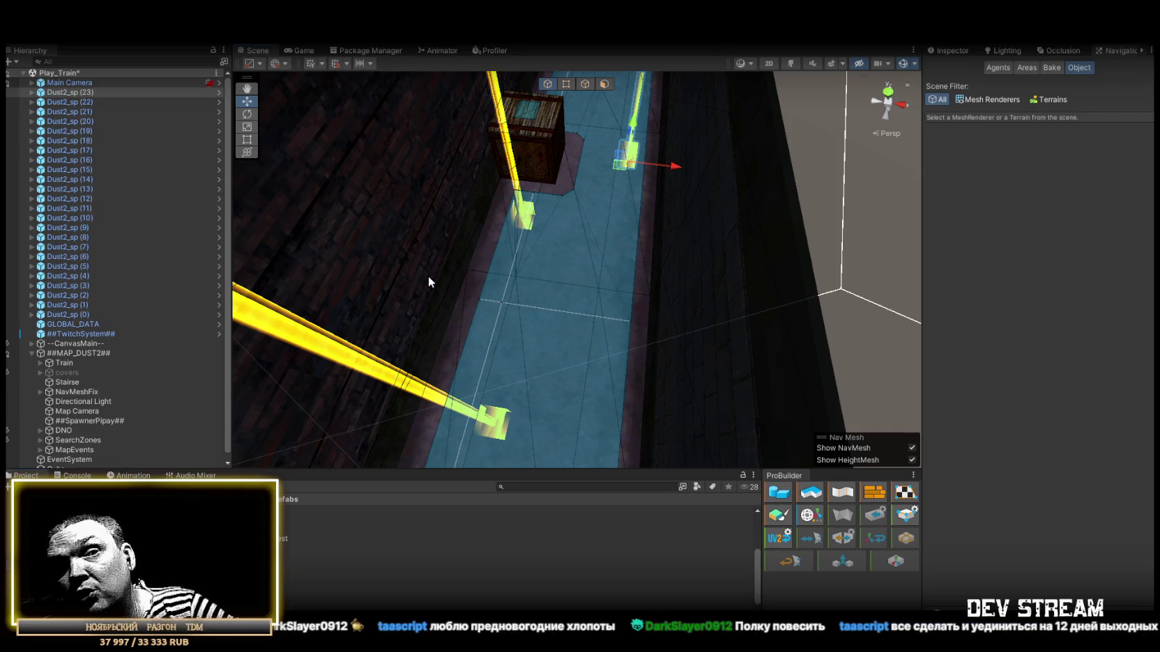
pyautogui.moveTo(428, 276)
pyautogui.mouseDown()
pyautogui.moveTo(435, 241)
pyautogui.moveTo(465, 233)
pyautogui.moveTo(691, 283)
pyautogui.moveTo(630, 301)
pyautogui.mouseUp()
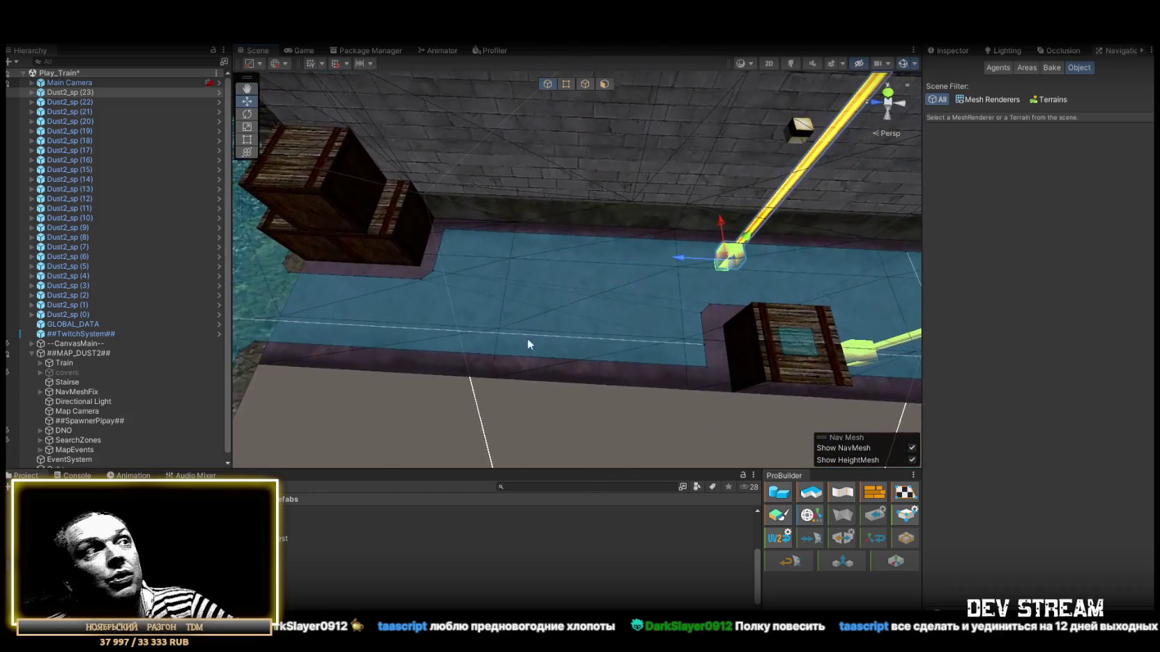
pyautogui.moveTo(613, 335); pyautogui.dragTo(616, 333)
pyautogui.moveTo(293, 587)
pyautogui.mouseDown()
pyautogui.moveTo(401, 324)
pyautogui.moveTo(470, 249)
pyautogui.moveTo(423, 236)
pyautogui.moveTo(511, 268)
pyautogui.moveTo(419, 391)
pyautogui.mouseUp()
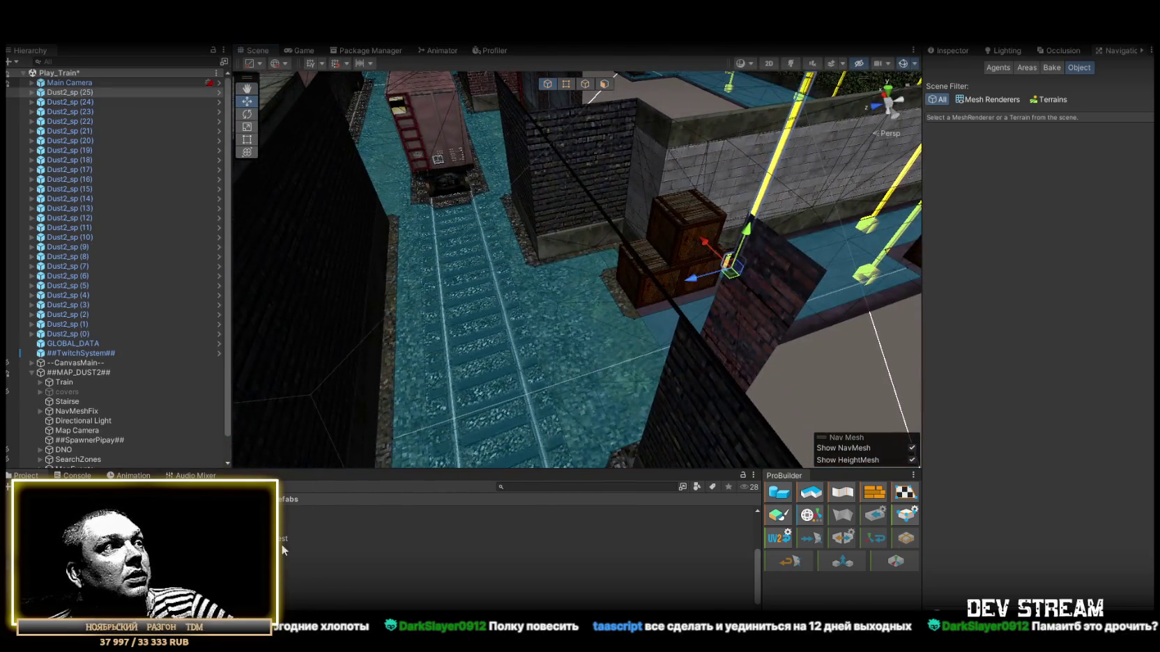
pyautogui.moveTo(293, 587)
pyautogui.mouseDown()
pyautogui.moveTo(637, 354)
pyautogui.moveTo(634, 384)
pyautogui.moveTo(694, 446)
pyautogui.moveTo(694, 367)
pyautogui.moveTo(677, 374)
pyautogui.moveTo(673, 401)
pyautogui.moveTo(696, 397)
pyautogui.moveTo(468, 325)
pyautogui.mouseUp()
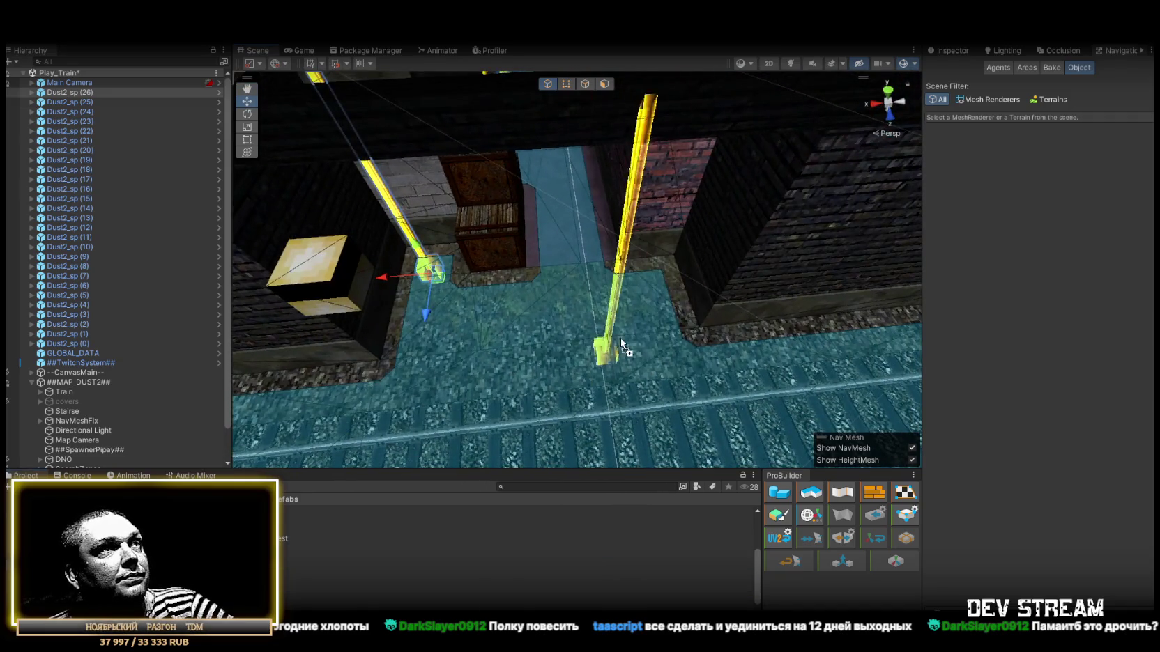
pyautogui.moveTo(638, 324)
pyautogui.mouseDown()
pyautogui.moveTo(438, 253)
pyautogui.moveTo(427, 299)
pyautogui.moveTo(455, 331)
pyautogui.moveTo(371, 352)
pyautogui.moveTo(466, 365)
pyautogui.moveTo(492, 331)
pyautogui.moveTo(460, 355)
pyautogui.mouseUp()
pyautogui.moveTo(282, 538)
pyautogui.mouseDown()
pyautogui.moveTo(531, 230)
pyautogui.moveTo(582, 277)
pyautogui.moveTo(758, 326)
pyautogui.moveTo(764, 249)
pyautogui.moveTo(621, 311)
pyautogui.moveTo(409, 233)
pyautogui.moveTo(482, 246)
pyautogui.moveTo(639, 215)
pyautogui.moveTo(475, 235)
pyautogui.moveTo(210, 235)
pyautogui.mouseUp()
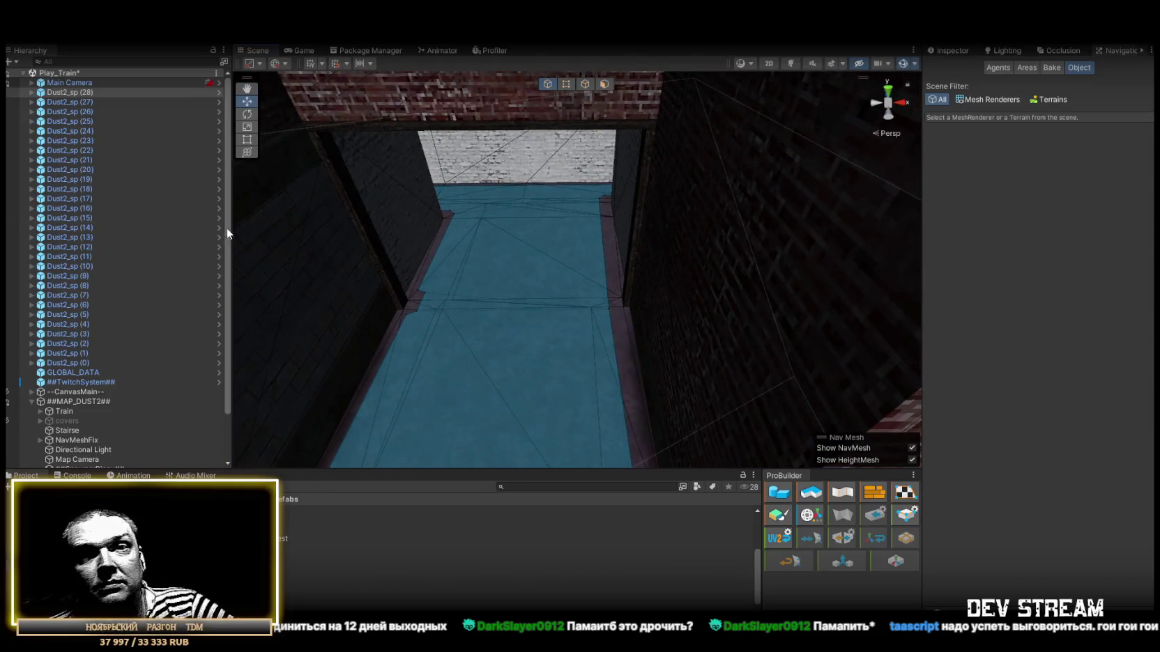
# Place and duplicate Dust2_sp spawn points along the navmesh corridor floor and walkway
pyautogui.moveTo(453, 279)
pyautogui.mouseDown()
pyautogui.moveTo(370, 322)
pyautogui.moveTo(318, 529)
pyautogui.mouseUp()
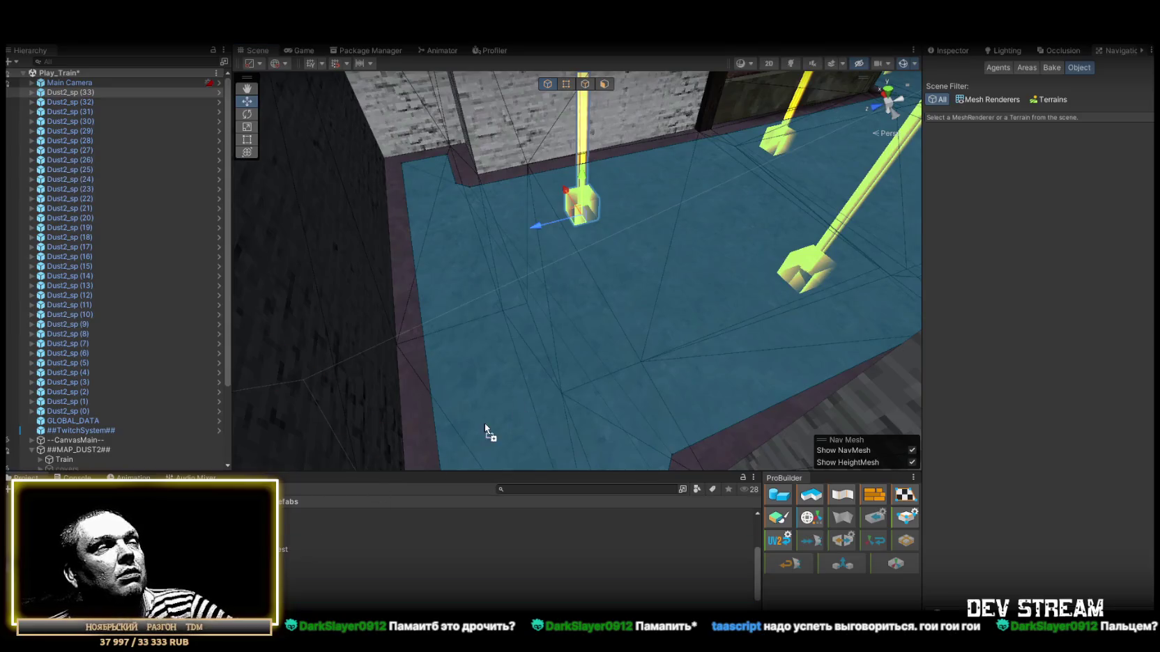
pyautogui.moveTo(443, 194)
pyautogui.mouseDown()
pyautogui.moveTo(432, 178)
pyautogui.moveTo(409, 293)
pyautogui.moveTo(681, 347)
pyautogui.moveTo(882, 317)
pyautogui.moveTo(829, 254)
pyautogui.moveTo(700, 186)
pyautogui.moveTo(681, 298)
pyautogui.moveTo(517, 153)
pyautogui.moveTo(920, 212)
pyautogui.moveTo(736, 262)
pyautogui.moveTo(762, 294)
pyautogui.moveTo(732, 267)
pyautogui.moveTo(474, 282)
pyautogui.moveTo(261, 267)
pyautogui.moveTo(167, 290)
pyautogui.moveTo(353, 582)
pyautogui.mouseUp()
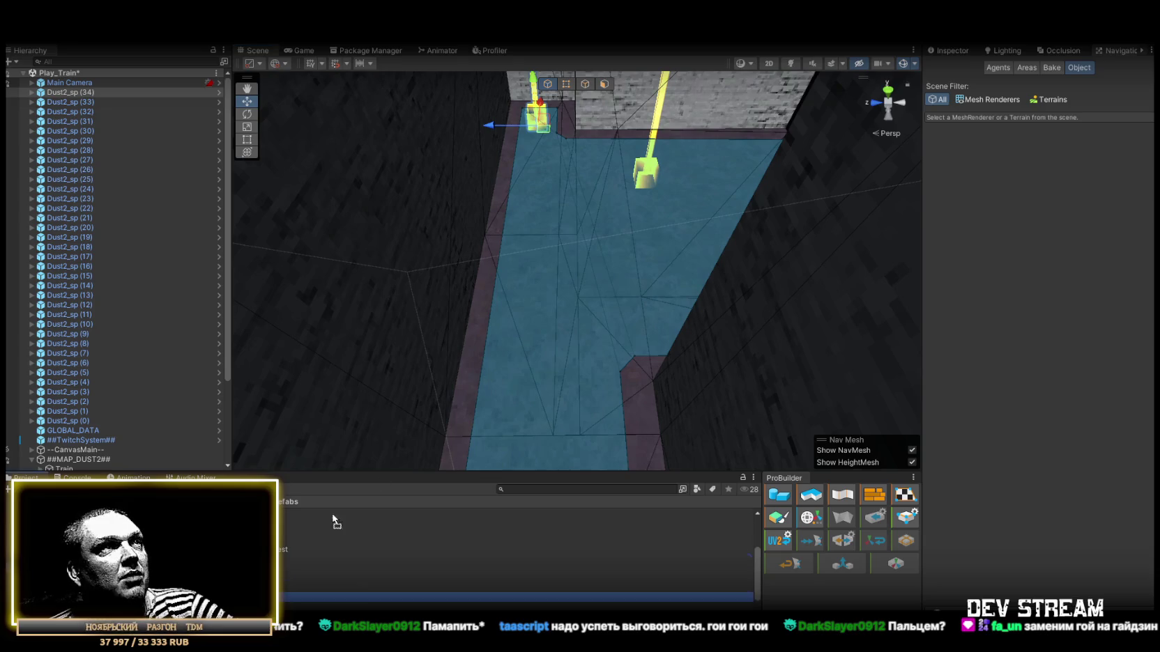
pyautogui.hotkey('ctrl', 'd')
pyautogui.moveTo(570, 310)
pyautogui.mouseDown()
pyautogui.moveTo(590, 388)
pyautogui.moveTo(678, 360)
pyautogui.moveTo(630, 331)
pyautogui.moveTo(446, 355)
pyautogui.moveTo(706, 373)
pyautogui.moveTo(642, 401)
pyautogui.moveTo(691, 404)
pyautogui.moveTo(691, 382)
pyautogui.mouseUp()
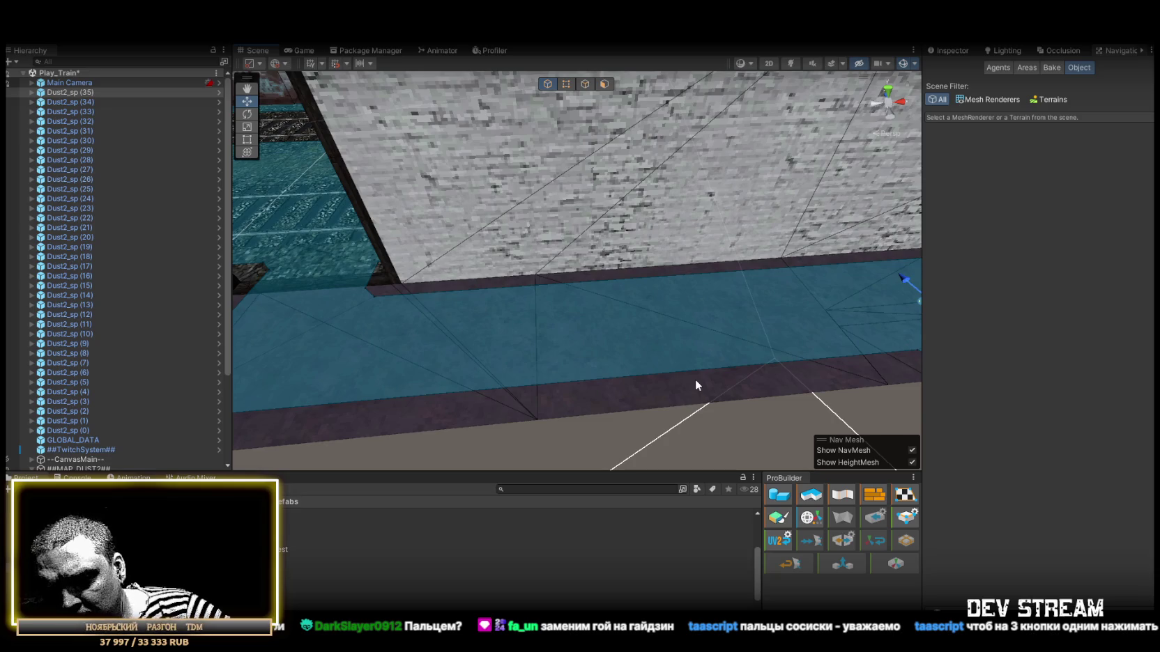
pyautogui.moveTo(695, 379); pyautogui.dragTo(661, 336)
pyautogui.moveTo(244, 551); pyautogui.dragTo(625, 315)
pyautogui.moveTo(314, 597)
pyautogui.mouseDown()
pyautogui.moveTo(562, 369)
pyautogui.moveTo(515, 379)
pyautogui.mouseUp()
pyautogui.moveTo(593, 377)
pyautogui.mouseDown()
pyautogui.moveTo(525, 381)
pyautogui.moveTo(535, 413)
pyautogui.mouseUp()
# Add more Dust2_sp spawn points on the floor near the train tracks
pyautogui.moveTo(543, 299); pyautogui.dragTo(543, 301)
pyautogui.moveTo(543, 301)
pyautogui.mouseDown()
pyautogui.moveTo(508, 327)
pyautogui.moveTo(776, 336)
pyautogui.moveTo(621, 383)
pyautogui.moveTo(727, 391)
pyautogui.moveTo(705, 356)
pyautogui.moveTo(613, 355)
pyautogui.moveTo(216, 458)
pyautogui.moveTo(232, 463)
pyautogui.mouseUp()
pyautogui.hotkey('ctrl', 'd')
pyautogui.moveTo(546, 277); pyautogui.dragTo(462, 345)
pyautogui.moveTo(281, 550)
pyautogui.mouseDown()
pyautogui.moveTo(538, 312)
pyautogui.moveTo(520, 335)
pyautogui.moveTo(417, 267)
pyautogui.moveTo(376, 288)
pyautogui.moveTo(442, 291)
pyautogui.moveTo(482, 217)
pyautogui.moveTo(402, 194)
pyautogui.moveTo(374, 216)
pyautogui.moveTo(375, 253)
pyautogui.mouseUp()
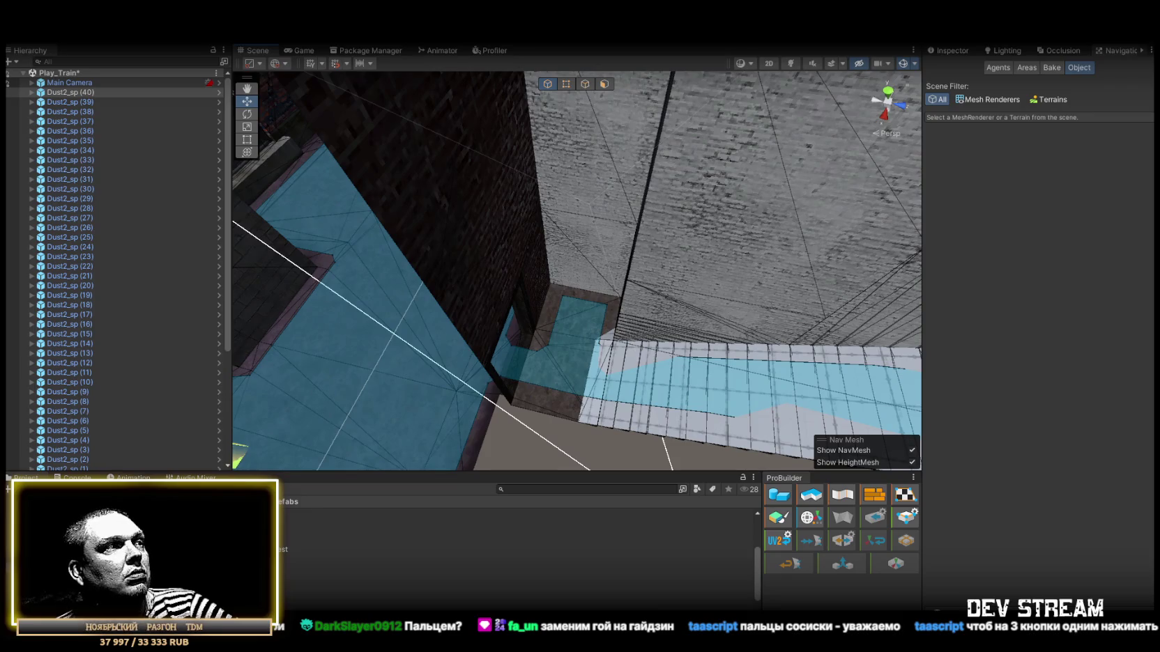
pyautogui.moveTo(583, 324); pyautogui.dragTo(583, 325)
pyautogui.moveTo(582, 325)
pyautogui.mouseDown()
pyautogui.moveTo(634, 331)
pyautogui.moveTo(647, 293)
pyautogui.moveTo(533, 334)
pyautogui.moveTo(565, 251)
pyautogui.moveTo(594, 277)
pyautogui.moveTo(613, 272)
pyautogui.moveTo(616, 287)
pyautogui.mouseUp()
# Place Dust2_sp spawn points in the crate room and along the walkway toward the doorway
pyautogui.moveTo(488, 597)
pyautogui.mouseDown()
pyautogui.moveTo(580, 296)
pyautogui.moveTo(562, 305)
pyautogui.moveTo(601, 306)
pyautogui.moveTo(601, 318)
pyautogui.mouseUp()
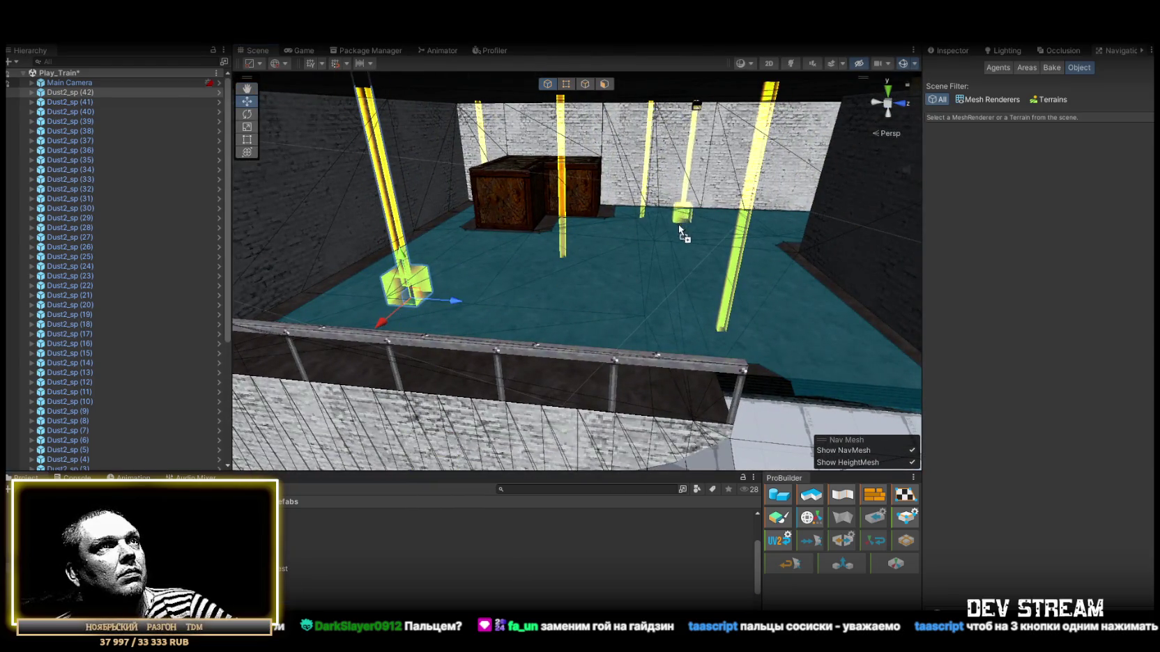
pyautogui.hotkey('ctrl', 'd')
pyautogui.moveTo(488, 597); pyautogui.dragTo(718, 258)
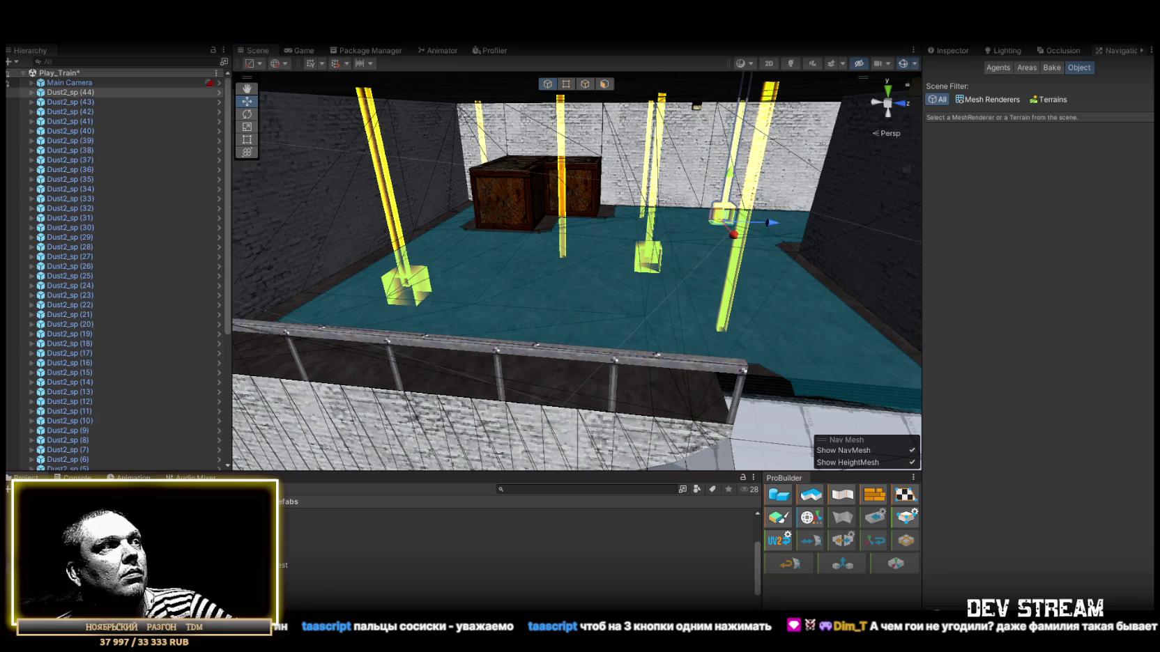
pyautogui.moveTo(839, 345); pyautogui.dragTo(838, 345)
pyautogui.moveTo(737, 344)
pyautogui.mouseDown()
pyautogui.moveTo(854, 336)
pyautogui.moveTo(803, 383)
pyautogui.moveTo(781, 353)
pyautogui.moveTo(680, 388)
pyautogui.moveTo(710, 393)
pyautogui.mouseUp()
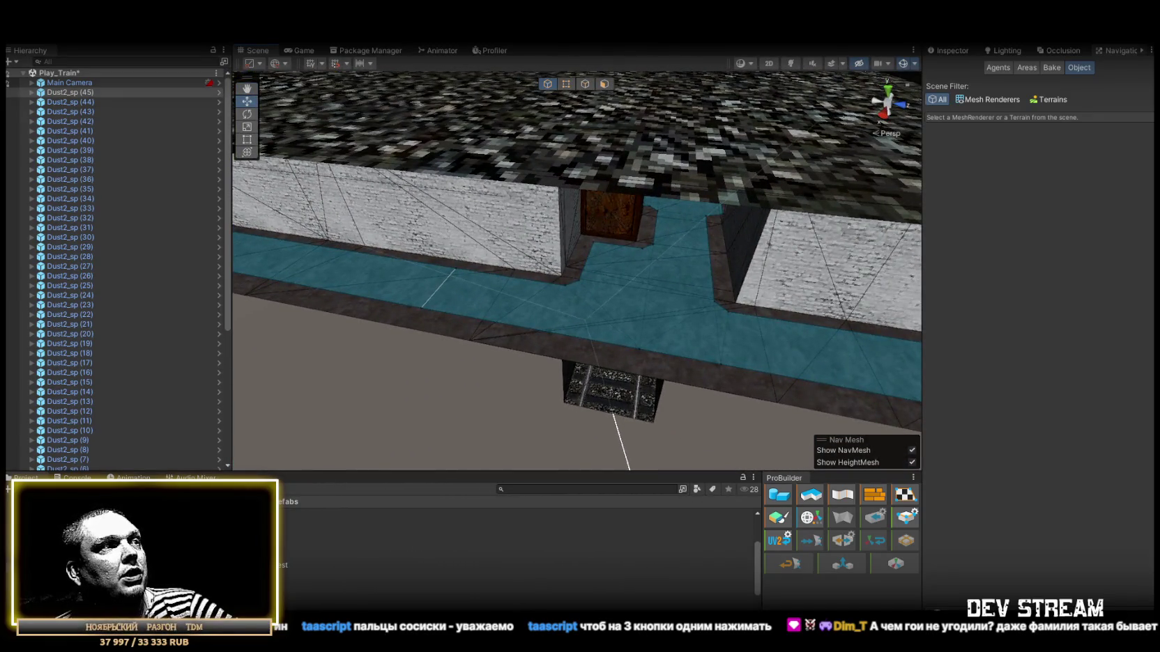
pyautogui.moveTo(614, 281); pyautogui.dragTo(613, 265)
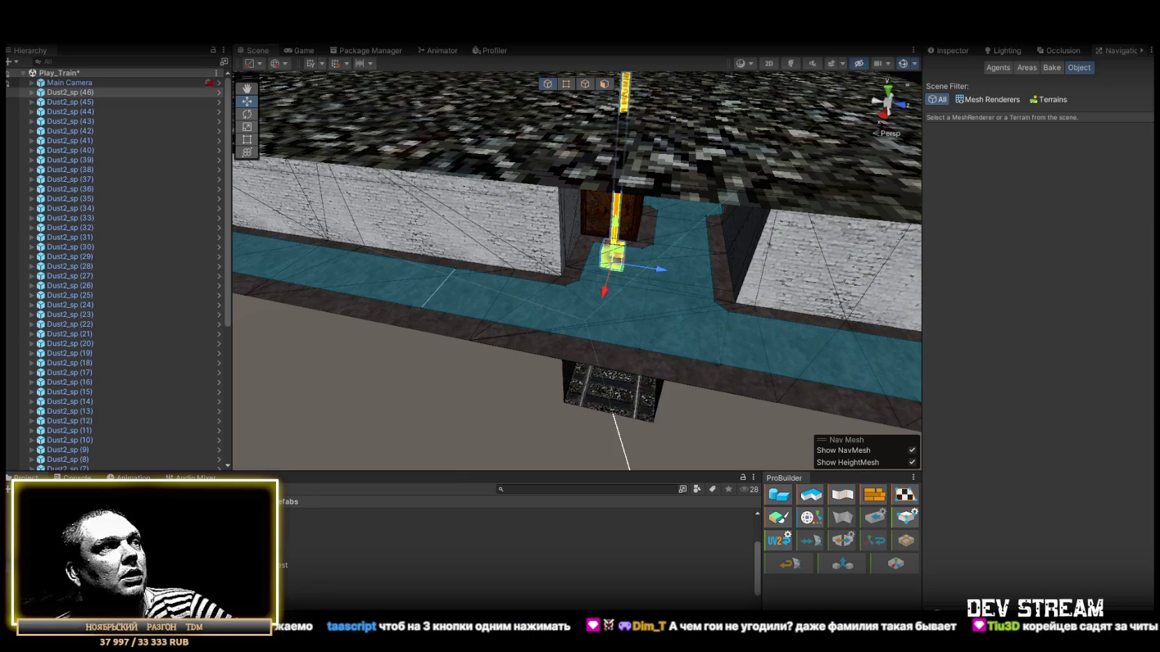
pyautogui.moveTo(690, 328)
pyautogui.mouseDown()
pyautogui.moveTo(659, 345)
pyautogui.moveTo(680, 326)
pyautogui.mouseUp()
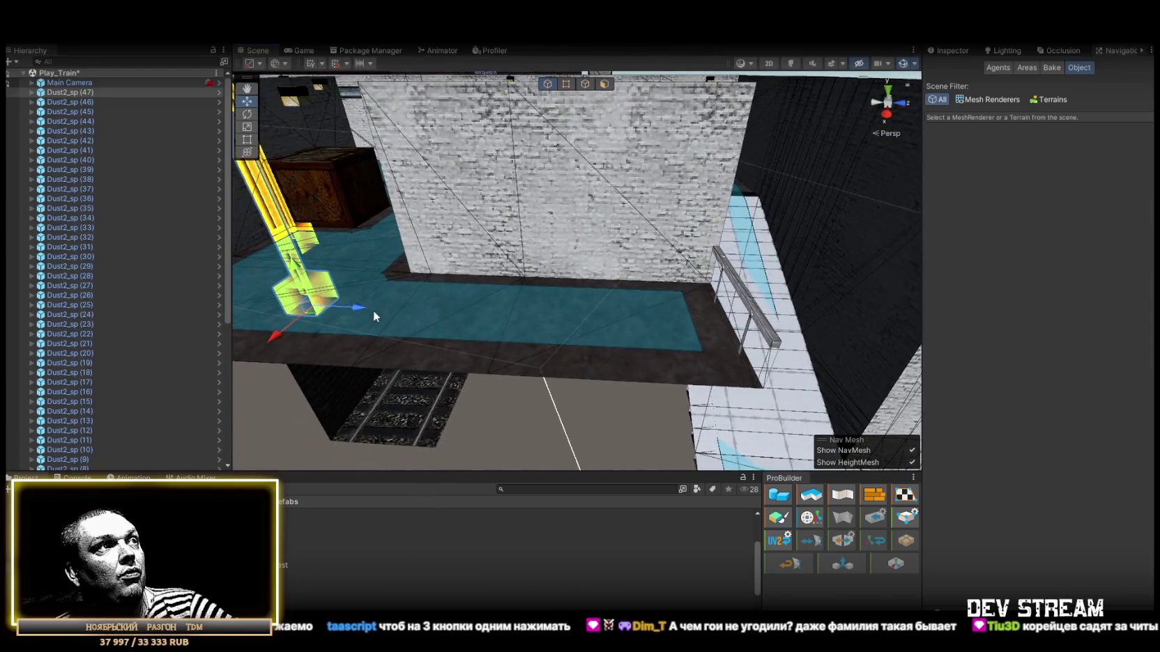
pyautogui.moveTo(399, 305)
pyautogui.mouseDown()
pyautogui.moveTo(696, 315)
pyautogui.moveTo(453, 300)
pyautogui.moveTo(589, 271)
pyautogui.moveTo(577, 276)
pyautogui.mouseUp()
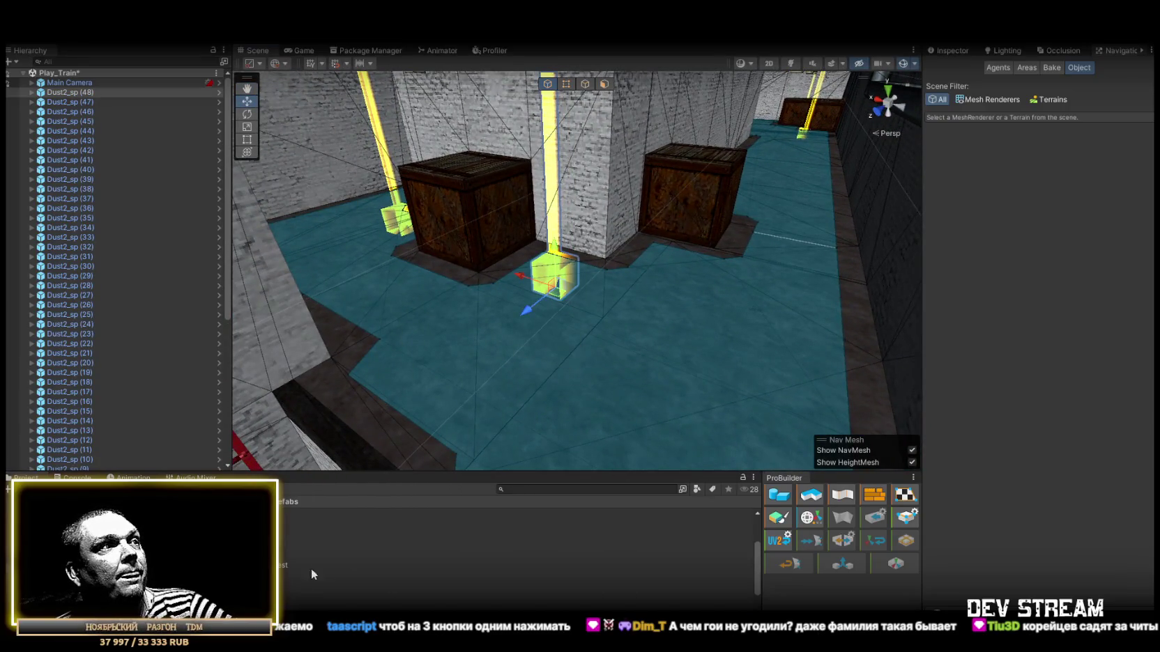
# Place Dust2_sp (50), (51) and (52) on the corridor navmesh beside the crates
pyautogui.moveTo(460, 488)
pyautogui.mouseDown()
pyautogui.moveTo(682, 278)
pyautogui.moveTo(460, 383)
pyautogui.moveTo(627, 334)
pyautogui.moveTo(825, 319)
pyautogui.moveTo(593, 239)
pyautogui.moveTo(770, 302)
pyautogui.moveTo(725, 299)
pyautogui.mouseUp()
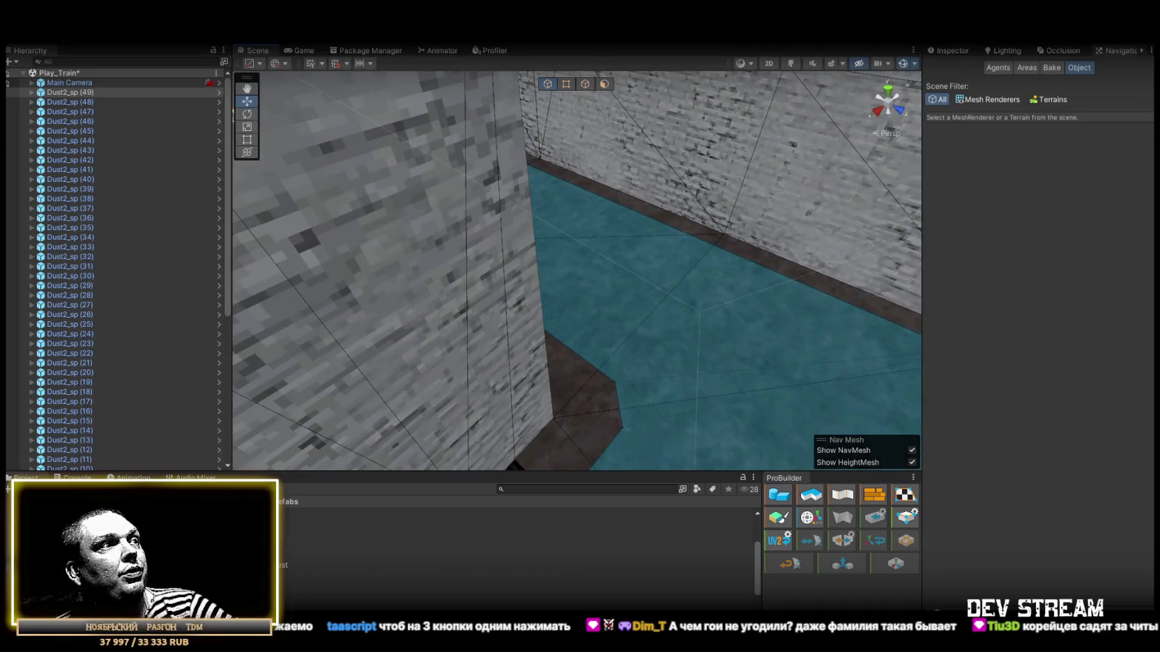
pyautogui.moveTo(796, 357); pyautogui.dragTo(796, 357)
pyautogui.moveTo(795, 357)
pyautogui.mouseDown()
pyautogui.moveTo(500, 300)
pyautogui.moveTo(336, 340)
pyautogui.mouseUp()
pyautogui.moveTo(583, 272)
pyautogui.mouseDown()
pyautogui.moveTo(313, 249)
pyautogui.moveTo(352, 169)
pyautogui.moveTo(510, 277)
pyautogui.moveTo(545, 274)
pyautogui.mouseUp()
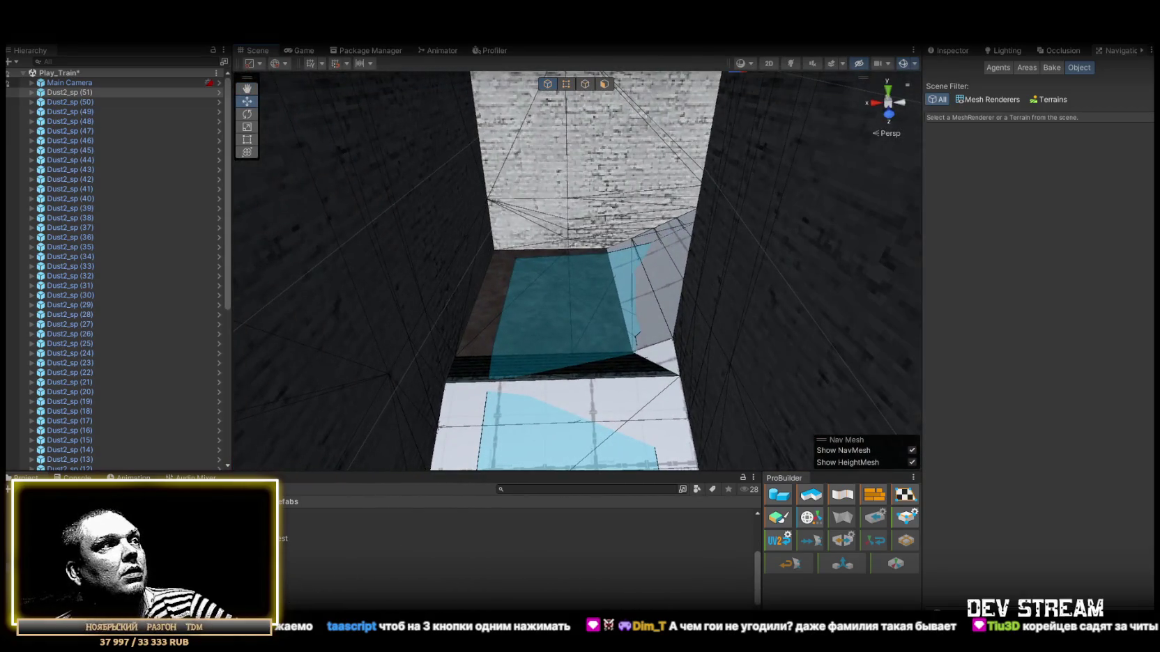
pyautogui.moveTo(553, 328); pyautogui.dragTo(553, 284)
pyautogui.moveTo(554, 284)
pyautogui.mouseDown()
pyautogui.moveTo(937, 326)
pyautogui.moveTo(552, 313)
pyautogui.moveTo(513, 359)
pyautogui.mouseUp()
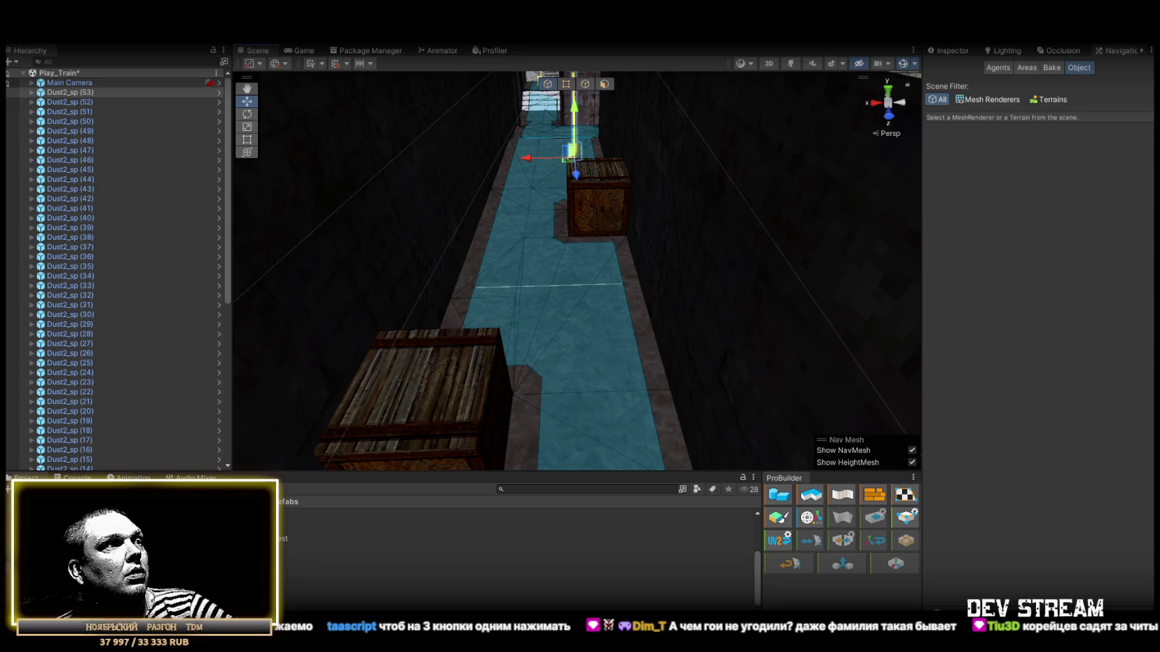
# Place Dust2_sp (57) through (60) beside the crate wall on the walkable floor
pyautogui.moveTo(524, 198)
pyautogui.mouseDown()
pyautogui.moveTo(593, 285)
pyautogui.moveTo(697, 348)
pyautogui.moveTo(932, 408)
pyautogui.moveTo(637, 380)
pyautogui.moveTo(488, 453)
pyautogui.mouseUp()
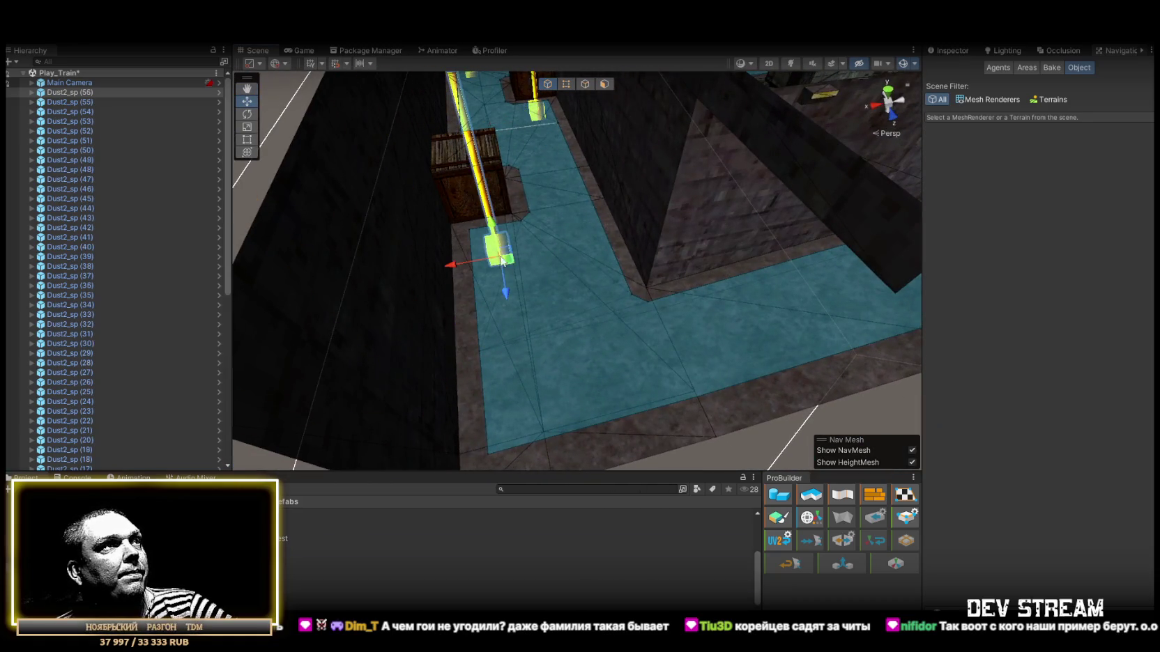
pyautogui.moveTo(391, 543)
pyautogui.mouseDown()
pyautogui.moveTo(725, 328)
pyautogui.moveTo(753, 335)
pyautogui.moveTo(686, 294)
pyautogui.moveTo(630, 298)
pyautogui.moveTo(616, 311)
pyautogui.moveTo(782, 293)
pyautogui.moveTo(722, 333)
pyautogui.moveTo(562, 357)
pyautogui.moveTo(561, 344)
pyautogui.mouseUp()
pyautogui.moveTo(293, 564); pyautogui.dragTo(423, 315)
pyautogui.moveTo(292, 563)
pyautogui.mouseDown()
pyautogui.moveTo(822, 306)
pyautogui.moveTo(746, 327)
pyautogui.moveTo(728, 305)
pyautogui.moveTo(536, 421)
pyautogui.mouseUp()
pyautogui.moveTo(292, 563); pyautogui.dragTo(591, 357)
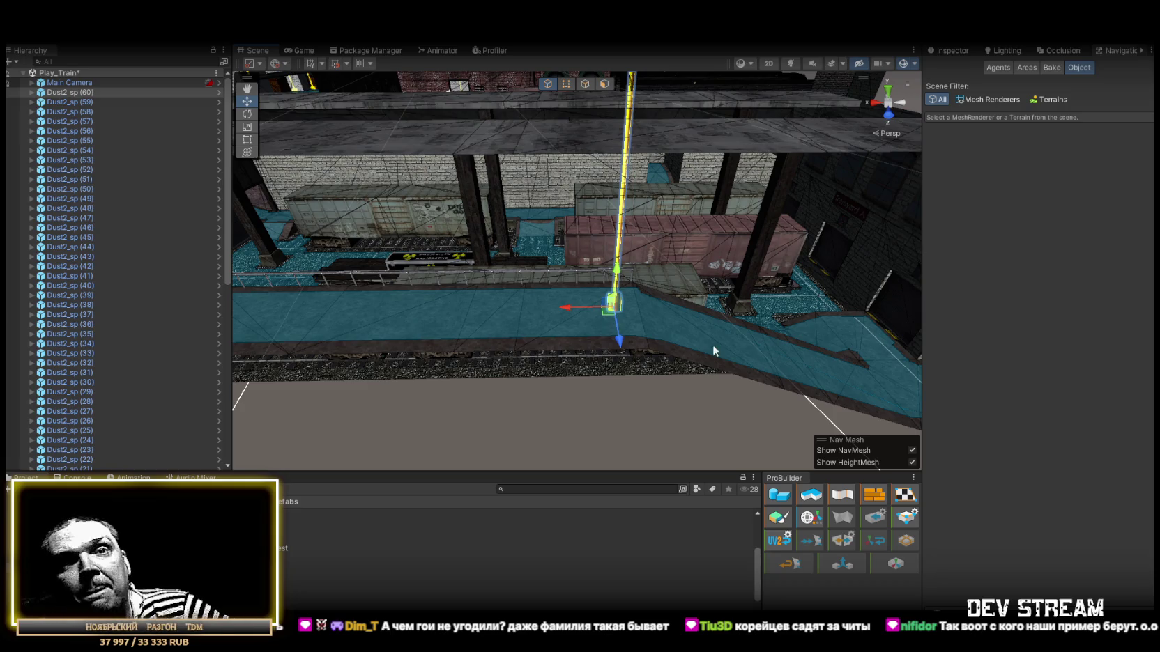
pyautogui.moveTo(649, 336)
pyautogui.mouseDown()
pyautogui.moveTo(615, 346)
pyautogui.moveTo(565, 332)
pyautogui.moveTo(515, 338)
pyautogui.moveTo(637, 370)
pyautogui.moveTo(613, 363)
pyautogui.mouseUp()
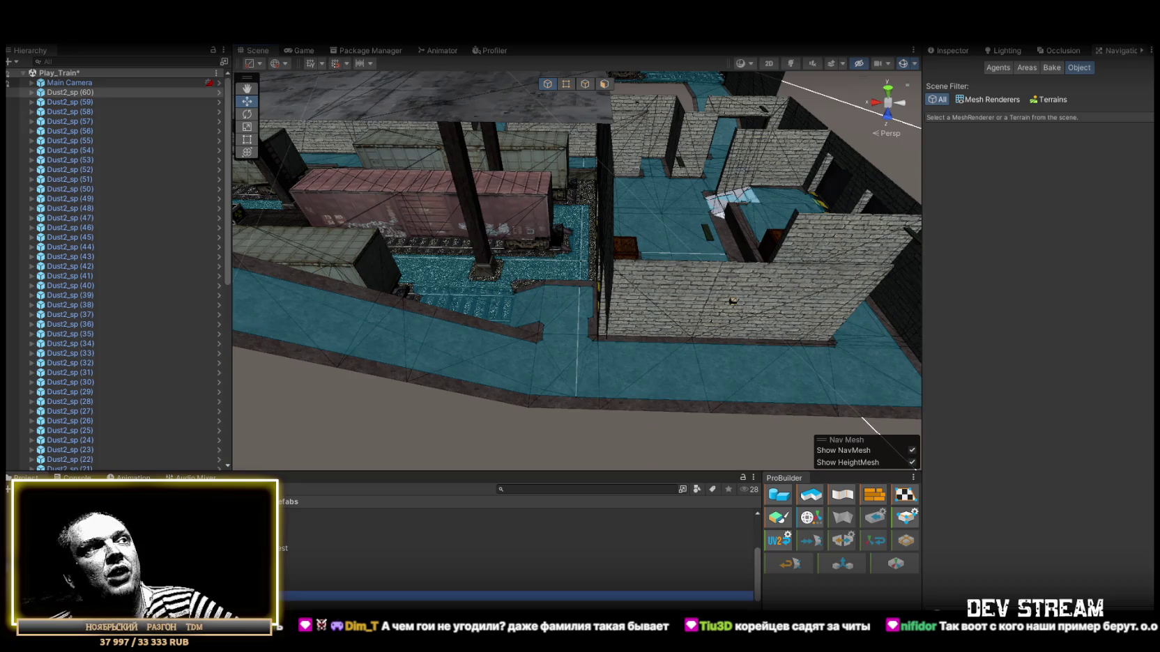
# Place Dust2_sp (61) through (67) by the train platform and in the walled rooms
pyautogui.moveTo(554, 301); pyautogui.dragTo(553, 299)
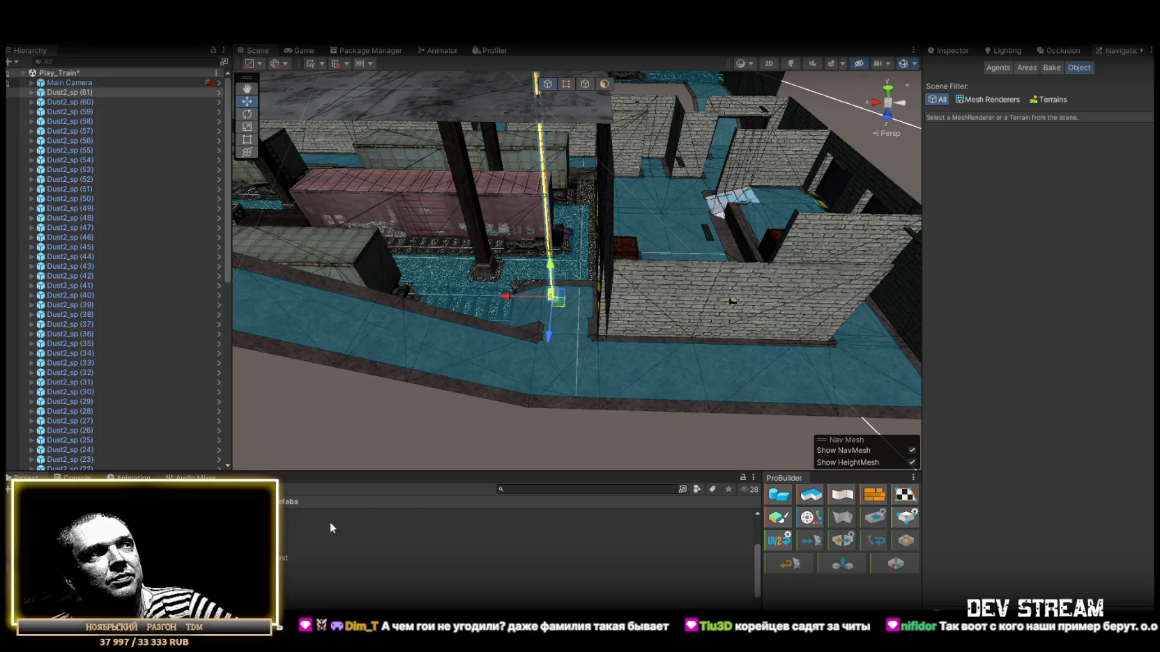
pyautogui.moveTo(385, 546)
pyautogui.mouseDown()
pyautogui.moveTo(587, 376)
pyautogui.moveTo(488, 390)
pyautogui.mouseUp()
pyautogui.moveTo(139, 530)
pyautogui.mouseDown()
pyautogui.moveTo(391, 447)
pyautogui.moveTo(530, 362)
pyautogui.moveTo(518, 331)
pyautogui.moveTo(527, 343)
pyautogui.mouseUp()
pyautogui.moveTo(528, 343)
pyautogui.mouseDown()
pyautogui.moveTo(486, 361)
pyautogui.moveTo(479, 313)
pyautogui.moveTo(476, 324)
pyautogui.mouseUp()
pyautogui.moveTo(487, 605)
pyautogui.mouseDown()
pyautogui.moveTo(600, 414)
pyautogui.moveTo(554, 418)
pyautogui.mouseUp()
pyautogui.moveTo(554, 418)
pyautogui.mouseDown()
pyautogui.moveTo(634, 394)
pyautogui.moveTo(399, 421)
pyautogui.moveTo(439, 387)
pyautogui.mouseUp()
pyautogui.moveTo(283, 566)
pyautogui.mouseDown()
pyautogui.moveTo(558, 392)
pyautogui.moveTo(584, 320)
pyautogui.mouseUp()
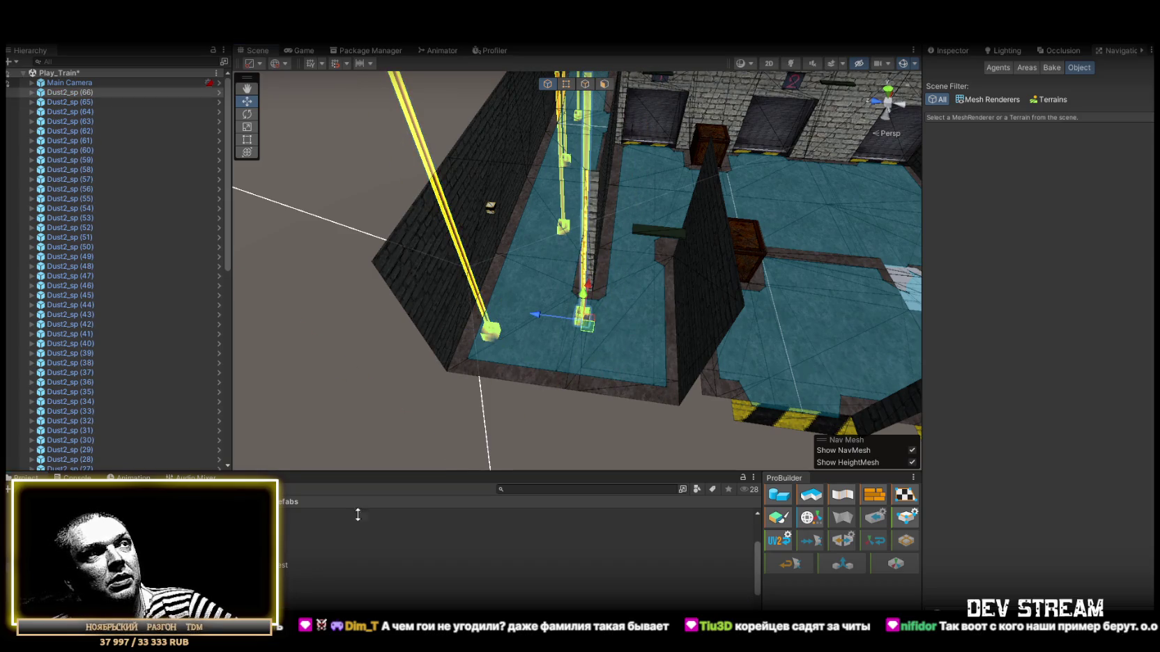
pyautogui.moveTo(282, 566)
pyautogui.mouseDown()
pyautogui.moveTo(589, 326)
pyautogui.moveTo(666, 314)
pyautogui.moveTo(652, 353)
pyautogui.moveTo(603, 336)
pyautogui.moveTo(652, 368)
pyautogui.moveTo(560, 342)
pyautogui.moveTo(280, 360)
pyautogui.moveTo(310, 512)
pyautogui.mouseUp()
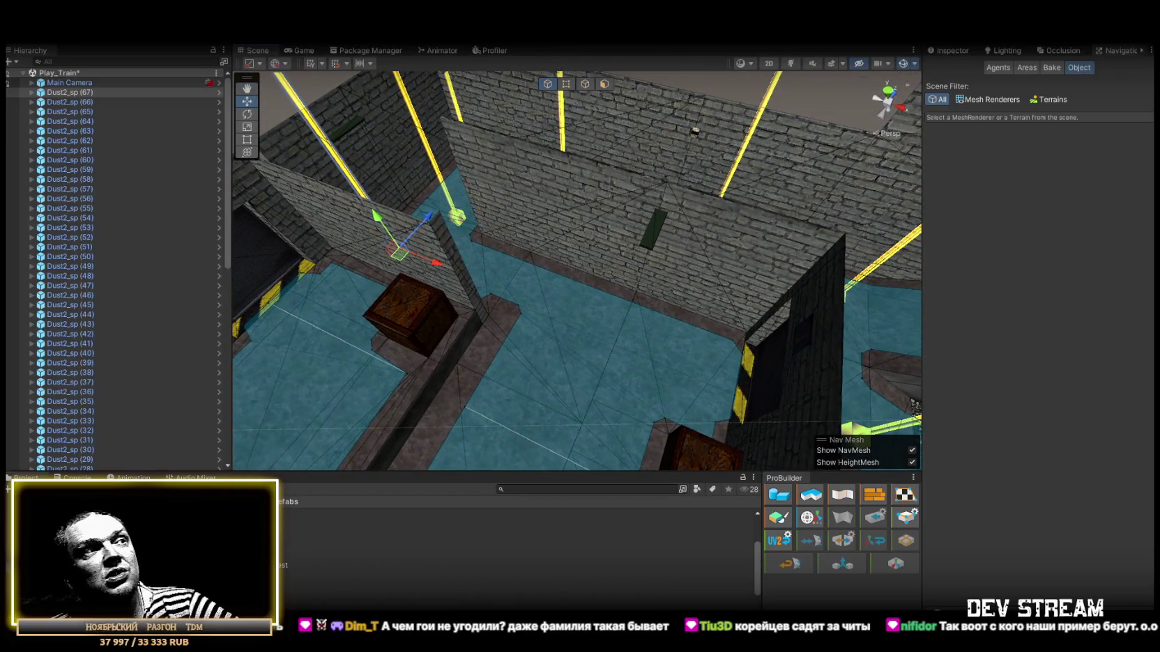
# Place Dust2_sp (68) through (72) on the room floors, including one near a crate
pyautogui.moveTo(436, 471)
pyautogui.mouseDown()
pyautogui.moveTo(579, 334)
pyautogui.moveTo(561, 307)
pyautogui.mouseUp()
pyautogui.moveTo(504, 337)
pyautogui.mouseDown()
pyautogui.moveTo(586, 305)
pyautogui.moveTo(574, 291)
pyautogui.moveTo(697, 321)
pyautogui.mouseUp()
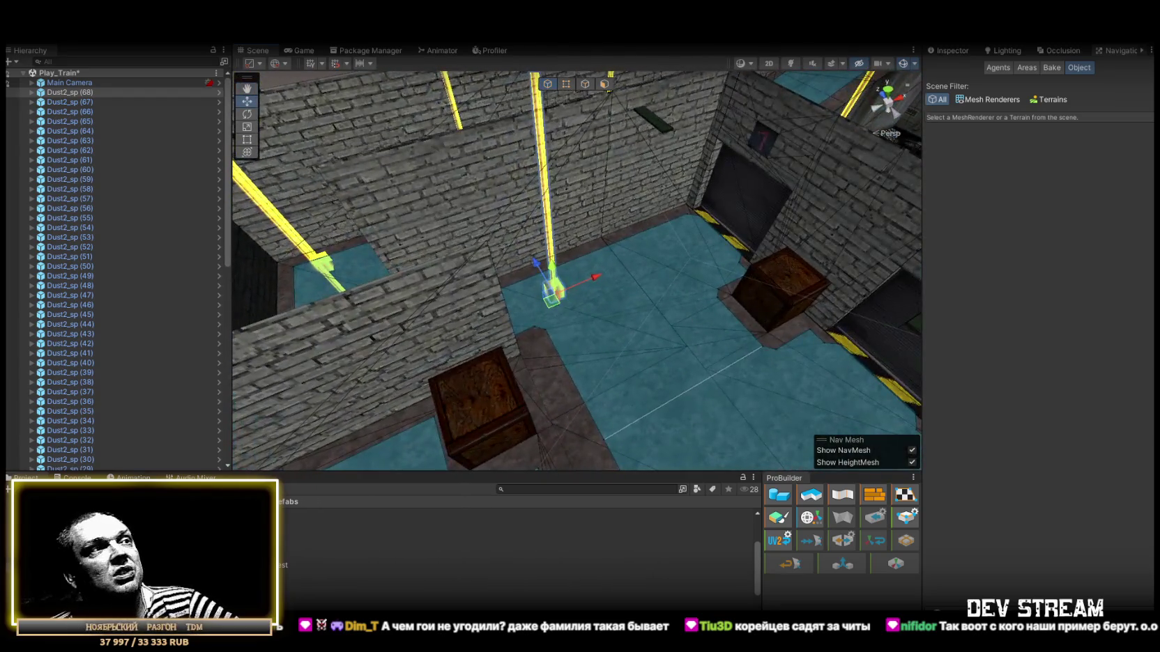
pyautogui.moveTo(381, 544)
pyautogui.mouseDown()
pyautogui.moveTo(732, 251)
pyautogui.moveTo(714, 266)
pyautogui.moveTo(698, 336)
pyautogui.moveTo(770, 338)
pyautogui.moveTo(660, 337)
pyautogui.moveTo(356, 500)
pyautogui.mouseUp()
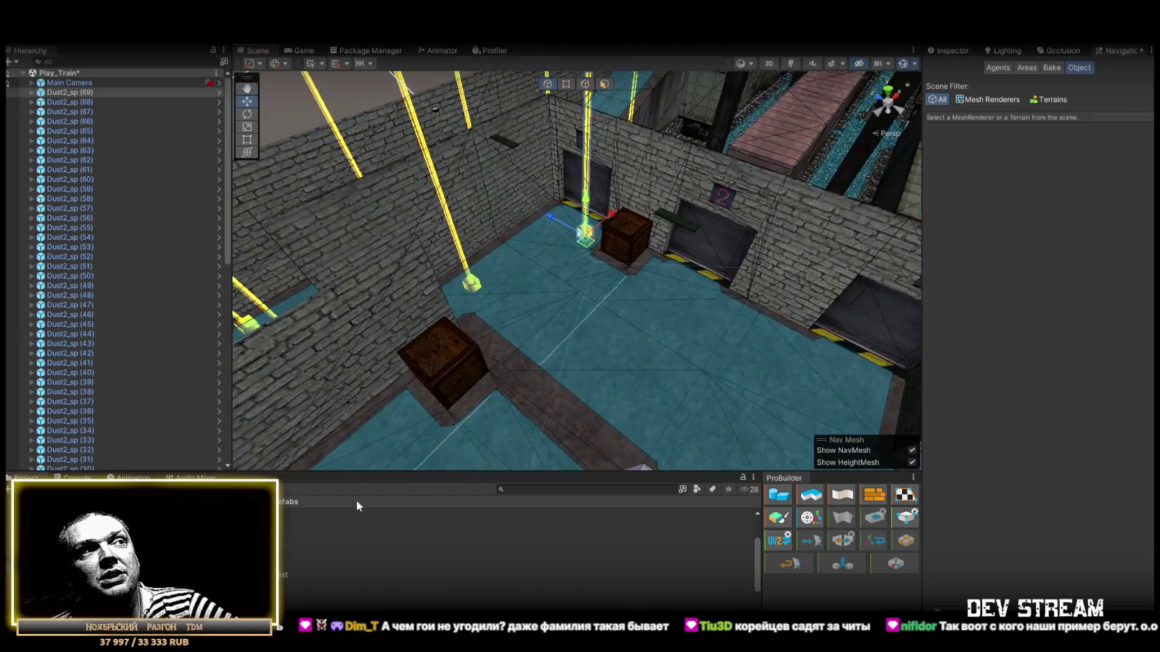
pyautogui.moveTo(357, 547); pyautogui.dragTo(566, 339)
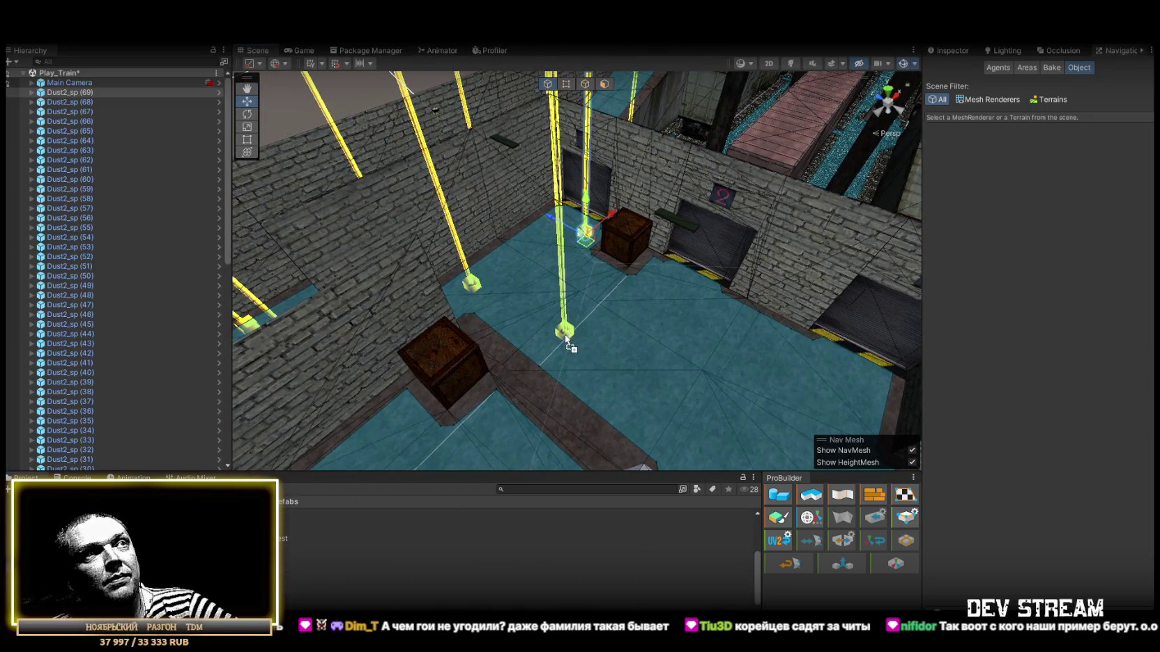
pyautogui.moveTo(293, 593)
pyautogui.mouseDown()
pyautogui.moveTo(769, 324)
pyautogui.moveTo(716, 325)
pyautogui.moveTo(599, 290)
pyautogui.mouseUp()
pyautogui.moveTo(336, 552); pyautogui.dragTo(589, 334)
pyautogui.moveTo(589, 335)
pyautogui.mouseDown()
pyautogui.moveTo(391, 351)
pyautogui.moveTo(691, 393)
pyautogui.mouseUp()
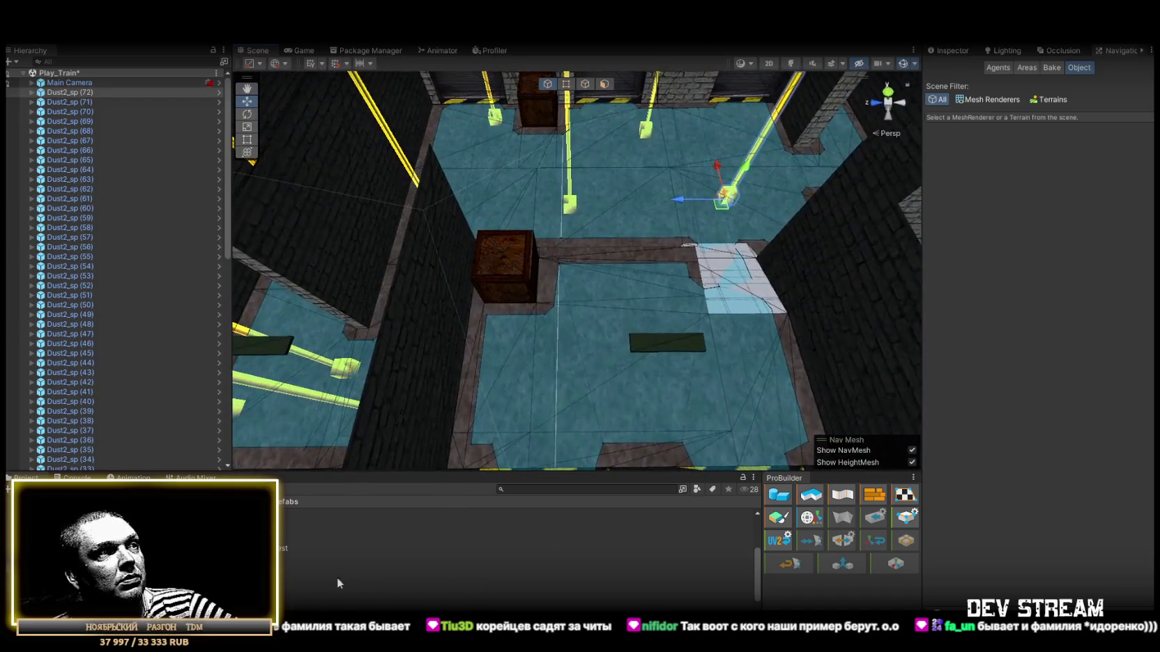
# Place Dust2_sp (73) through (80) across the brick-walled rooms and along the narrow walkway
pyautogui.moveTo(336, 552)
pyautogui.mouseDown()
pyautogui.moveTo(493, 392)
pyautogui.moveTo(506, 345)
pyautogui.mouseUp()
pyautogui.moveTo(507, 345); pyautogui.dragTo(465, 389)
pyautogui.moveTo(337, 551); pyautogui.dragTo(582, 388)
pyautogui.moveTo(583, 388)
pyautogui.mouseDown()
pyautogui.moveTo(673, 378)
pyautogui.moveTo(668, 334)
pyautogui.moveTo(630, 343)
pyautogui.mouseUp()
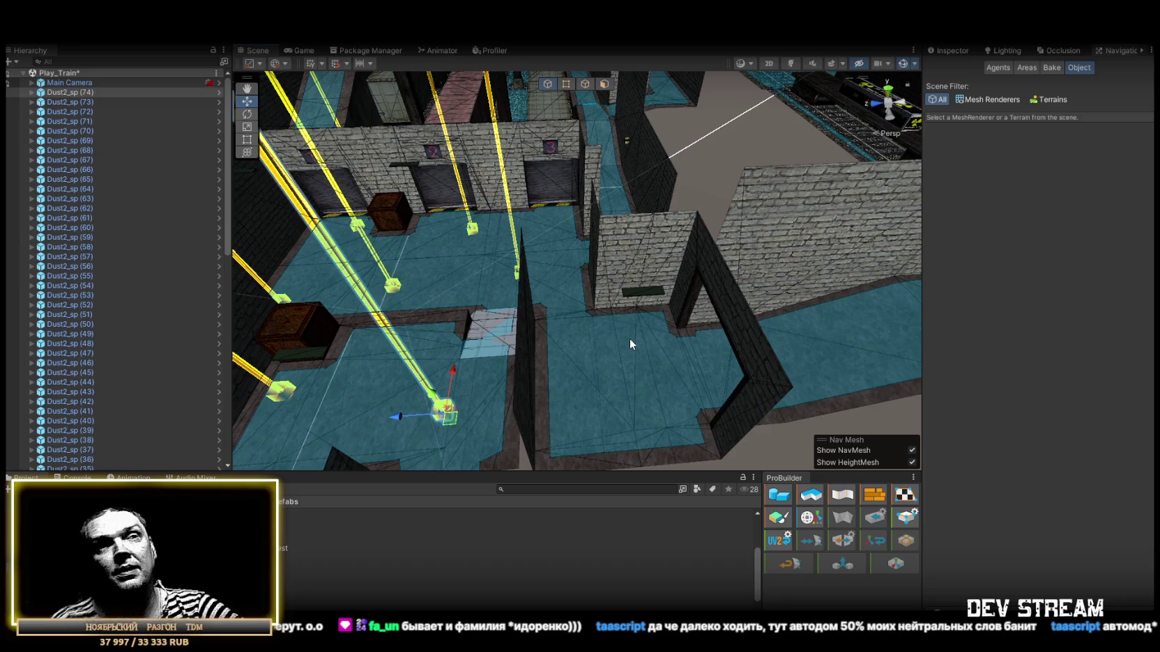
pyautogui.moveTo(630, 344)
pyautogui.mouseDown()
pyautogui.moveTo(510, 329)
pyautogui.moveTo(509, 341)
pyautogui.moveTo(596, 295)
pyautogui.moveTo(692, 267)
pyautogui.moveTo(335, 531)
pyautogui.moveTo(626, 257)
pyautogui.moveTo(621, 246)
pyautogui.mouseUp()
pyautogui.moveTo(335, 532)
pyautogui.mouseDown()
pyautogui.moveTo(628, 342)
pyautogui.moveTo(616, 362)
pyautogui.moveTo(605, 342)
pyautogui.moveTo(672, 307)
pyautogui.mouseUp()
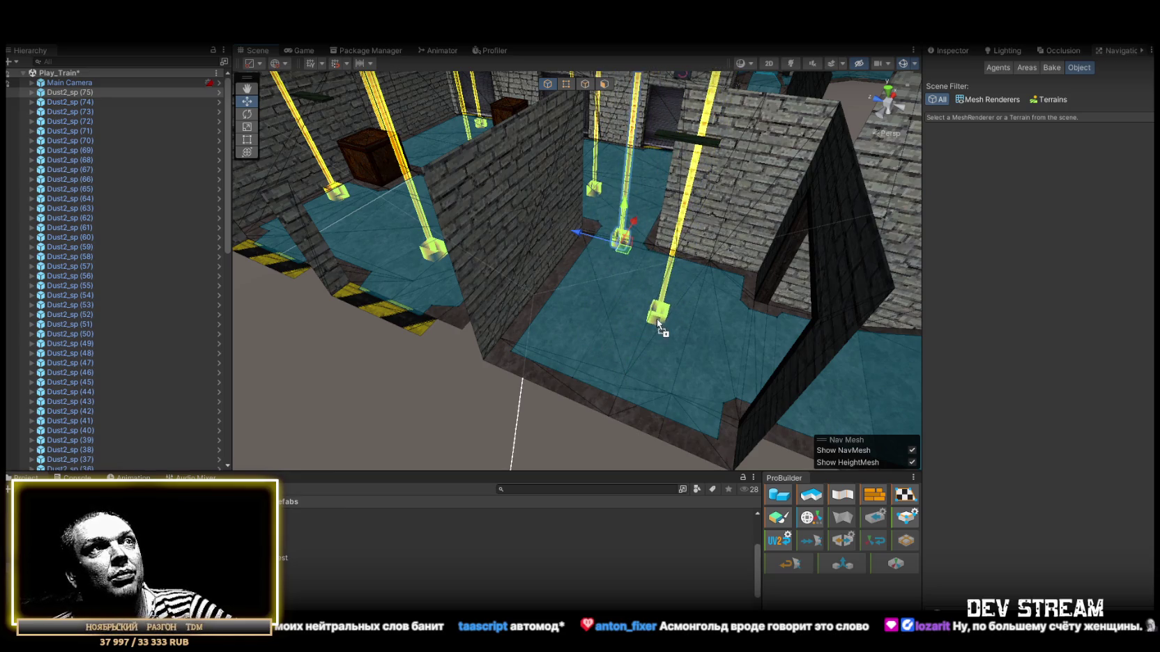
pyautogui.moveTo(675, 313)
pyautogui.mouseDown()
pyautogui.moveTo(671, 340)
pyautogui.moveTo(687, 329)
pyautogui.moveTo(686, 308)
pyautogui.moveTo(621, 354)
pyautogui.moveTo(590, 338)
pyautogui.moveTo(709, 355)
pyautogui.moveTo(585, 331)
pyautogui.moveTo(547, 356)
pyautogui.mouseUp()
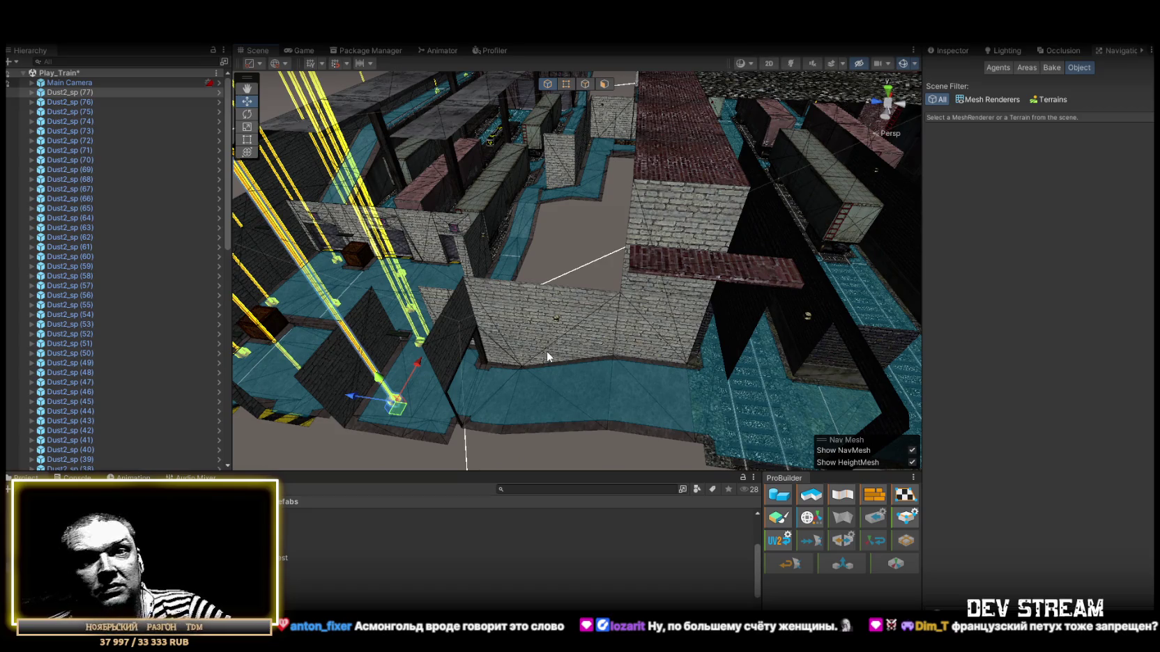
pyautogui.moveTo(547, 357)
pyautogui.mouseDown()
pyautogui.moveTo(565, 349)
pyautogui.moveTo(452, 452)
pyautogui.mouseUp()
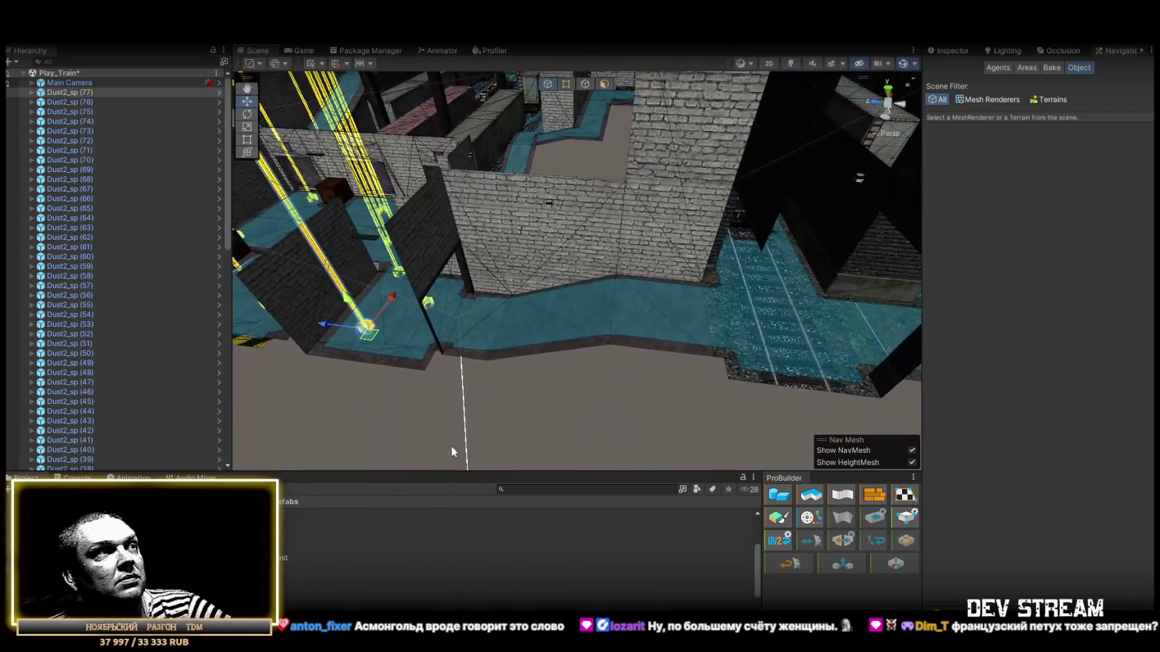
pyautogui.moveTo(334, 605)
pyautogui.mouseDown()
pyautogui.moveTo(401, 492)
pyautogui.moveTo(640, 281)
pyautogui.mouseUp()
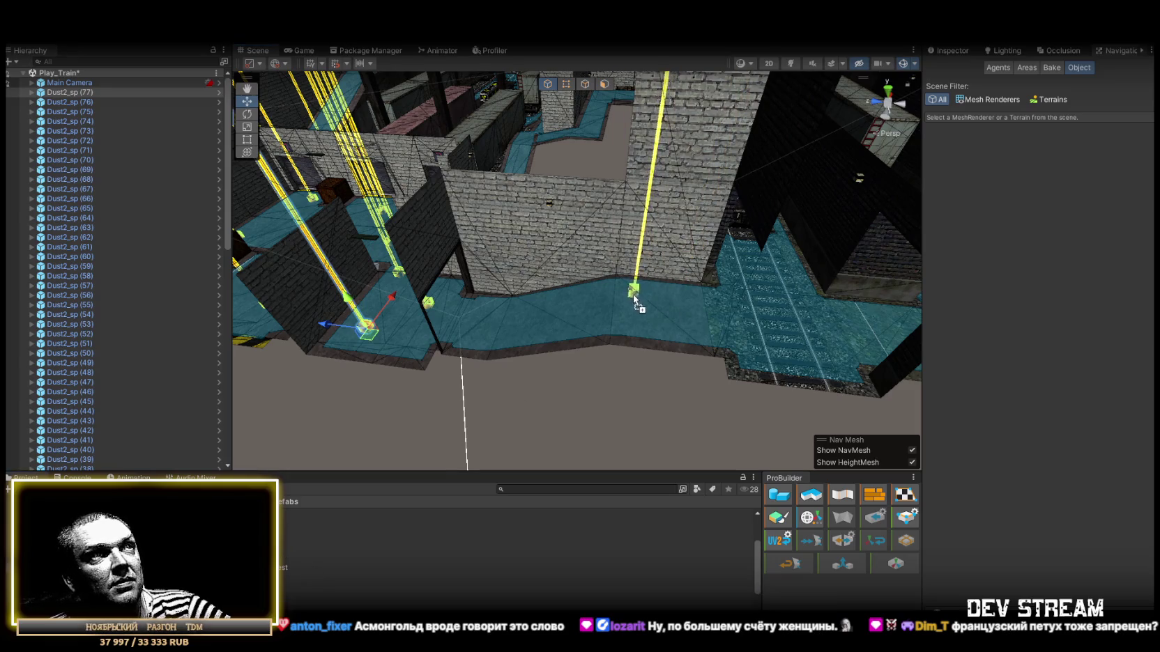
pyautogui.moveTo(288, 605)
pyautogui.mouseDown()
pyautogui.moveTo(683, 326)
pyautogui.moveTo(684, 340)
pyautogui.moveTo(533, 319)
pyautogui.moveTo(633, 344)
pyautogui.moveTo(650, 389)
pyautogui.moveTo(841, 409)
pyautogui.moveTo(710, 279)
pyautogui.moveTo(759, 341)
pyautogui.moveTo(748, 345)
pyautogui.moveTo(864, 344)
pyautogui.moveTo(966, 292)
pyautogui.moveTo(614, 366)
pyautogui.mouseUp()
# Place Dust2_sp (81) through (83) in the narrow corridor, ending near the radioactive sign
pyautogui.moveTo(209, 544)
pyautogui.mouseDown()
pyautogui.moveTo(492, 363)
pyautogui.moveTo(668, 221)
pyautogui.mouseUp()
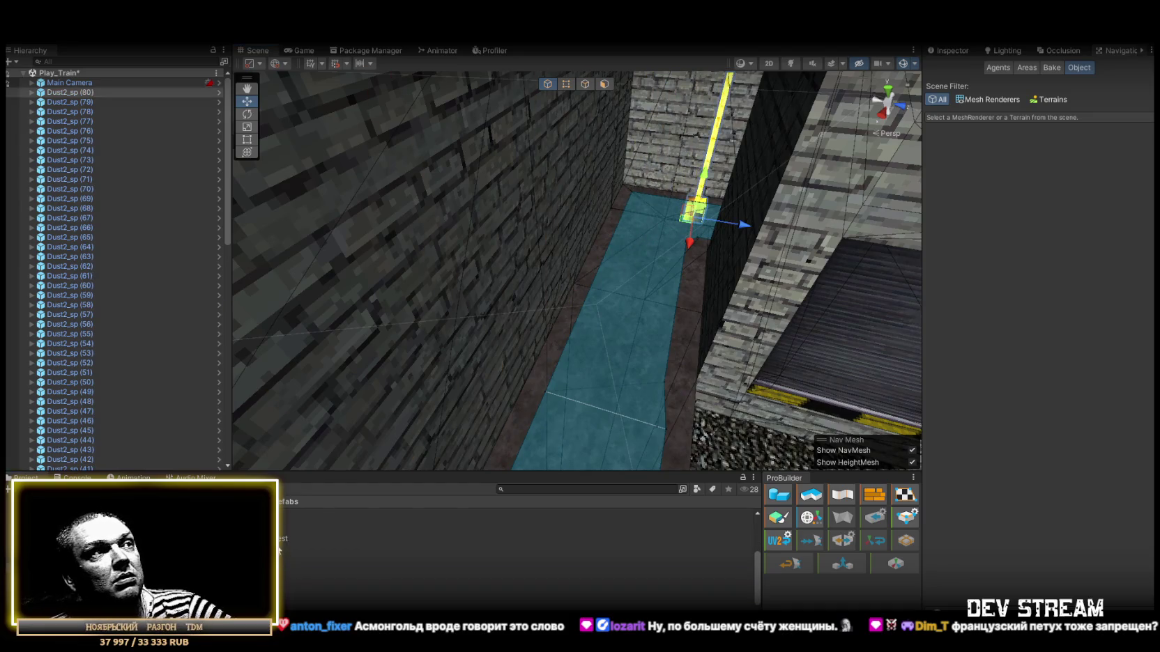
pyautogui.moveTo(516, 576)
pyautogui.mouseDown()
pyautogui.moveTo(602, 294)
pyautogui.moveTo(606, 304)
pyautogui.mouseUp()
pyautogui.moveTo(606, 304); pyautogui.dragTo(465, 388)
pyautogui.moveTo(209, 544); pyautogui.dragTo(630, 338)
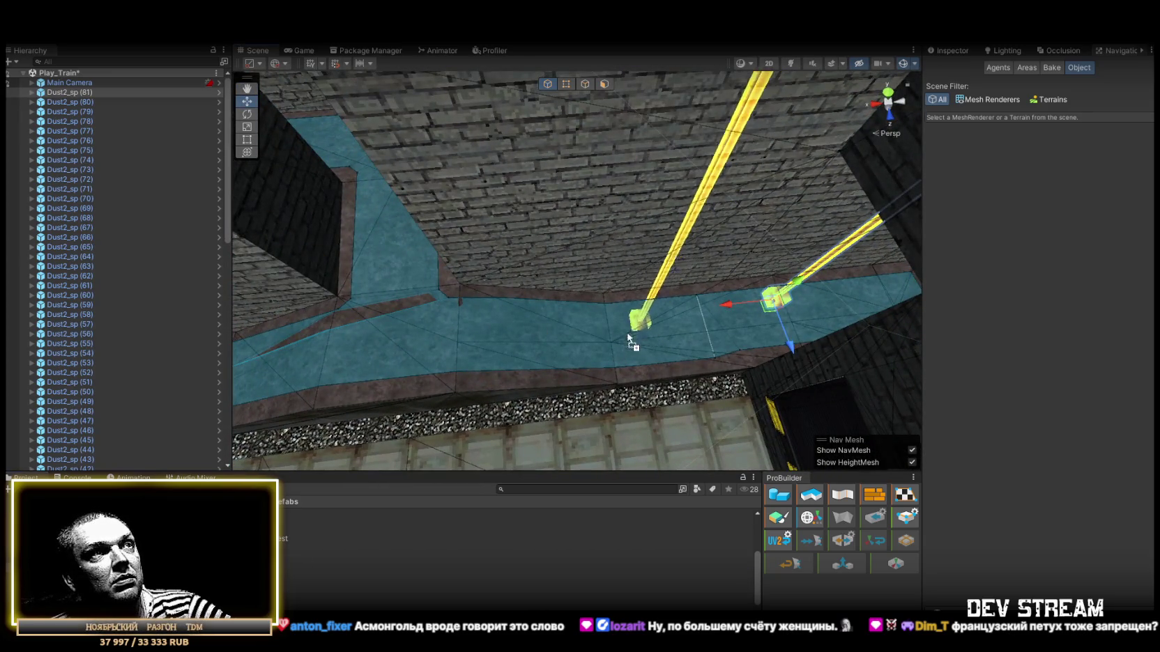
pyautogui.moveTo(435, 317); pyautogui.dragTo(432, 315)
pyautogui.moveTo(433, 315)
pyautogui.mouseDown()
pyautogui.moveTo(277, 254)
pyautogui.moveTo(424, 286)
pyautogui.moveTo(445, 258)
pyautogui.moveTo(439, 292)
pyautogui.mouseUp()
pyautogui.moveTo(209, 544)
pyautogui.mouseDown()
pyautogui.moveTo(639, 278)
pyautogui.moveTo(649, 289)
pyautogui.mouseUp()
pyautogui.moveTo(648, 289)
pyautogui.mouseDown()
pyautogui.moveTo(510, 254)
pyautogui.moveTo(567, 293)
pyautogui.moveTo(305, 559)
pyautogui.moveTo(673, 284)
pyautogui.moveTo(697, 314)
pyautogui.moveTo(746, 228)
pyautogui.mouseUp()
# Place Dust2_sp (84) through (90) on the navmesh tracks between the train cars
pyautogui.moveTo(584, 299); pyautogui.dragTo(582, 311)
pyautogui.moveTo(305, 559); pyautogui.dragTo(298, 366)
pyautogui.moveTo(390, 265); pyautogui.dragTo(392, 266)
pyautogui.moveTo(488, 278)
pyautogui.mouseDown()
pyautogui.moveTo(782, 321)
pyautogui.moveTo(487, 377)
pyautogui.mouseUp()
pyautogui.moveTo(670, 318); pyautogui.dragTo(335, 474)
pyautogui.moveTo(391, 530); pyautogui.dragTo(571, 339)
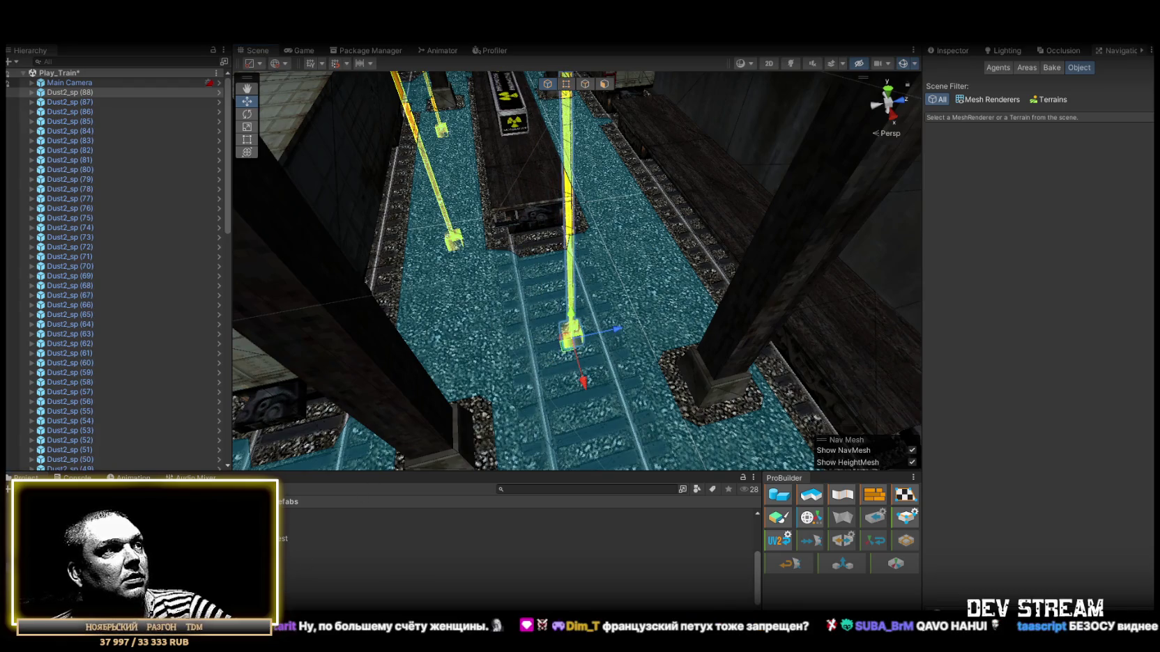
pyautogui.moveTo(303, 554)
pyautogui.mouseDown()
pyautogui.moveTo(603, 199)
pyautogui.moveTo(584, 175)
pyautogui.moveTo(412, 373)
pyautogui.mouseUp()
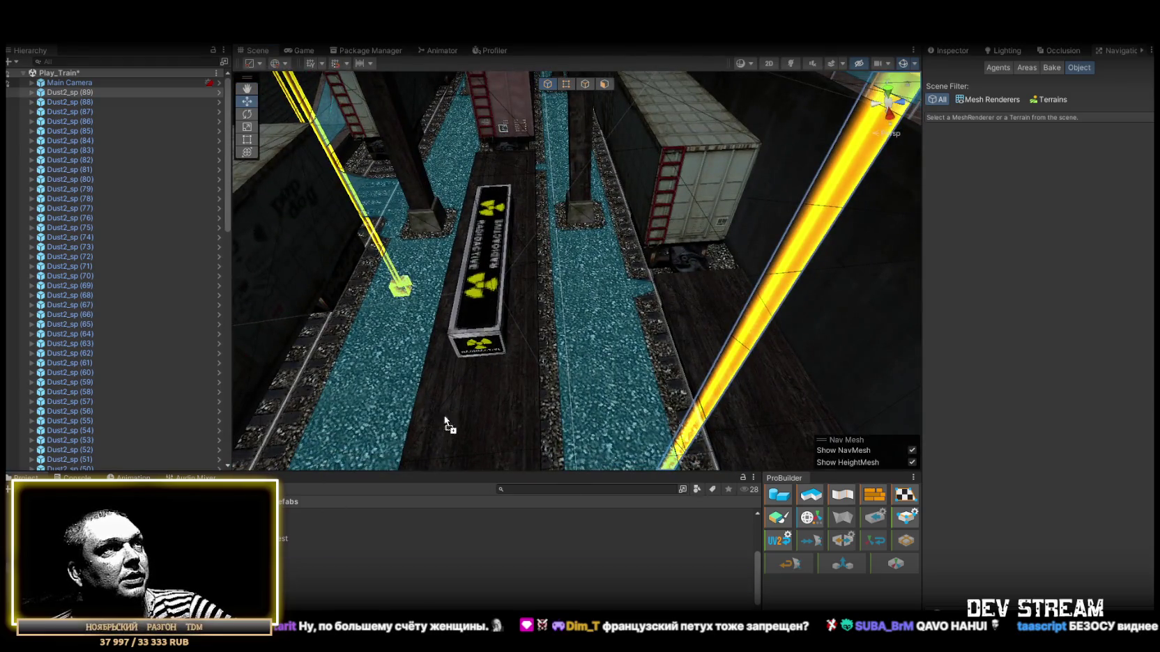
pyautogui.moveTo(589, 275); pyautogui.dragTo(589, 275)
pyautogui.moveTo(589, 275)
pyautogui.mouseDown()
pyautogui.moveTo(539, 254)
pyautogui.moveTo(567, 254)
pyautogui.moveTo(461, 272)
pyautogui.moveTo(259, 272)
pyautogui.moveTo(11, 225)
pyautogui.moveTo(21, 240)
pyautogui.moveTo(127, 264)
pyautogui.moveTo(94, 267)
pyautogui.moveTo(96, 257)
pyautogui.mouseUp()
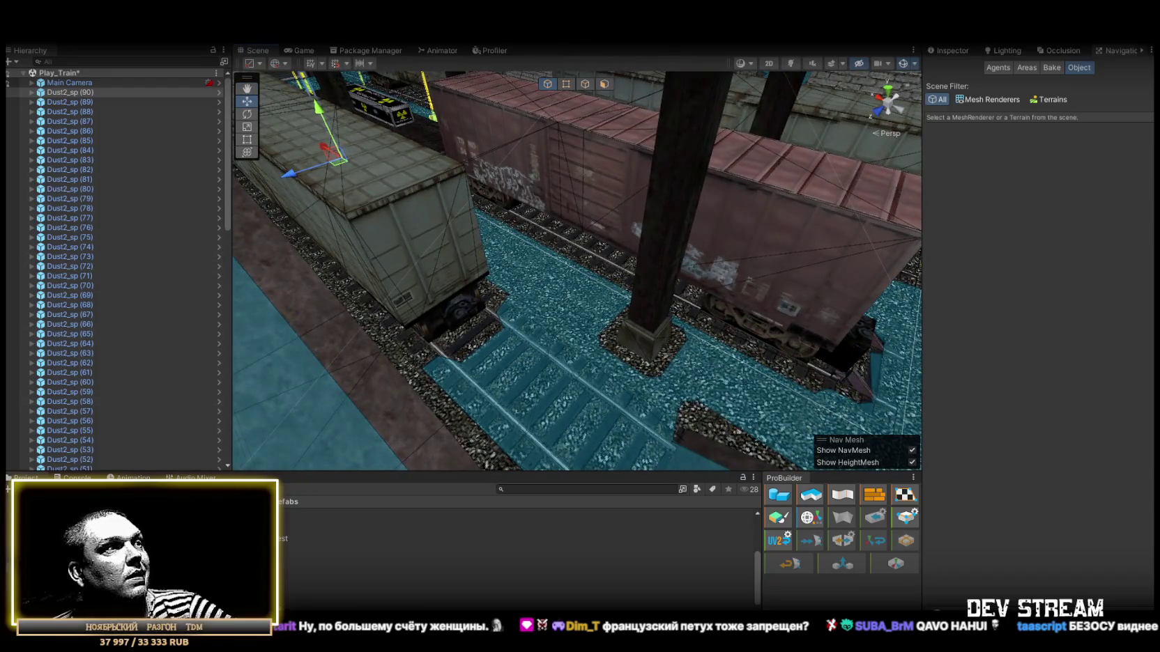
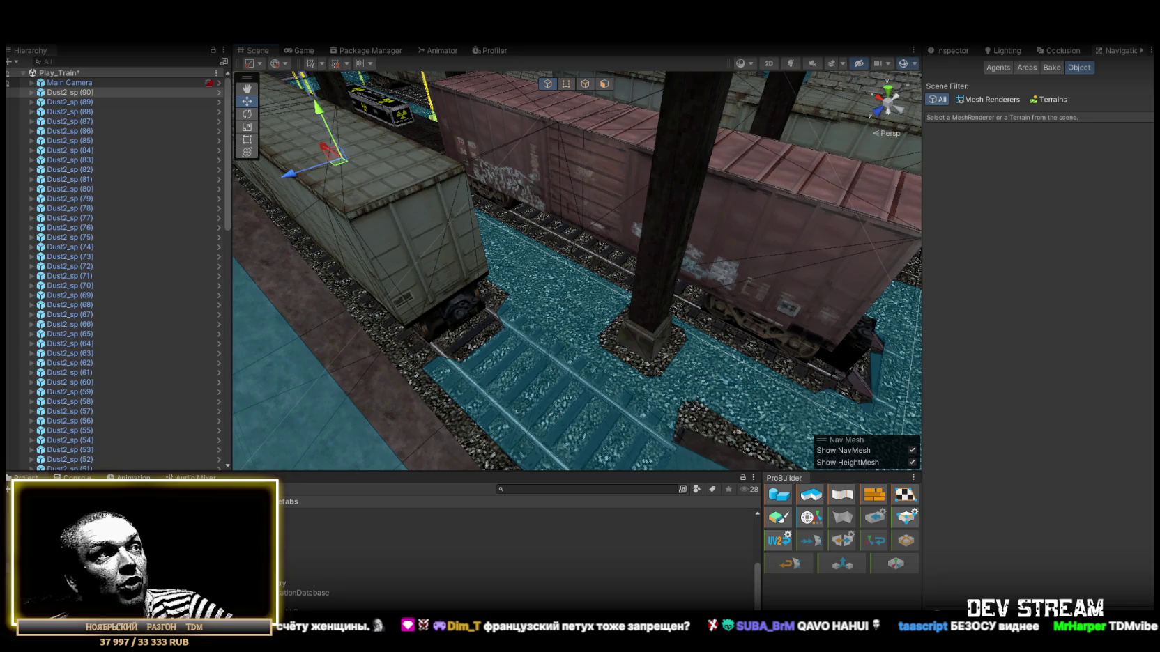
# Place Dust2_sp dust emitters in the yard and one beside the train wagon
pyautogui.moveTo(307, 550)
pyautogui.mouseDown()
pyautogui.moveTo(603, 376)
pyautogui.moveTo(555, 305)
pyautogui.moveTo(611, 386)
pyautogui.moveTo(590, 396)
pyautogui.mouseUp()
pyautogui.moveTo(244, 550)
pyautogui.mouseDown()
pyautogui.moveTo(632, 398)
pyautogui.moveTo(622, 401)
pyautogui.moveTo(658, 333)
pyautogui.moveTo(622, 268)
pyautogui.mouseUp()
pyautogui.moveTo(420, 232)
pyautogui.mouseDown()
pyautogui.moveTo(527, 264)
pyautogui.moveTo(629, 269)
pyautogui.moveTo(610, 184)
pyautogui.moveTo(1045, 219)
pyautogui.moveTo(1019, 185)
pyautogui.moveTo(1091, 173)
pyautogui.moveTo(7, 184)
pyautogui.moveTo(50, 228)
pyautogui.moveTo(666, 261)
pyautogui.moveTo(391, 310)
pyautogui.moveTo(573, 341)
pyautogui.moveTo(630, 265)
pyautogui.mouseUp()
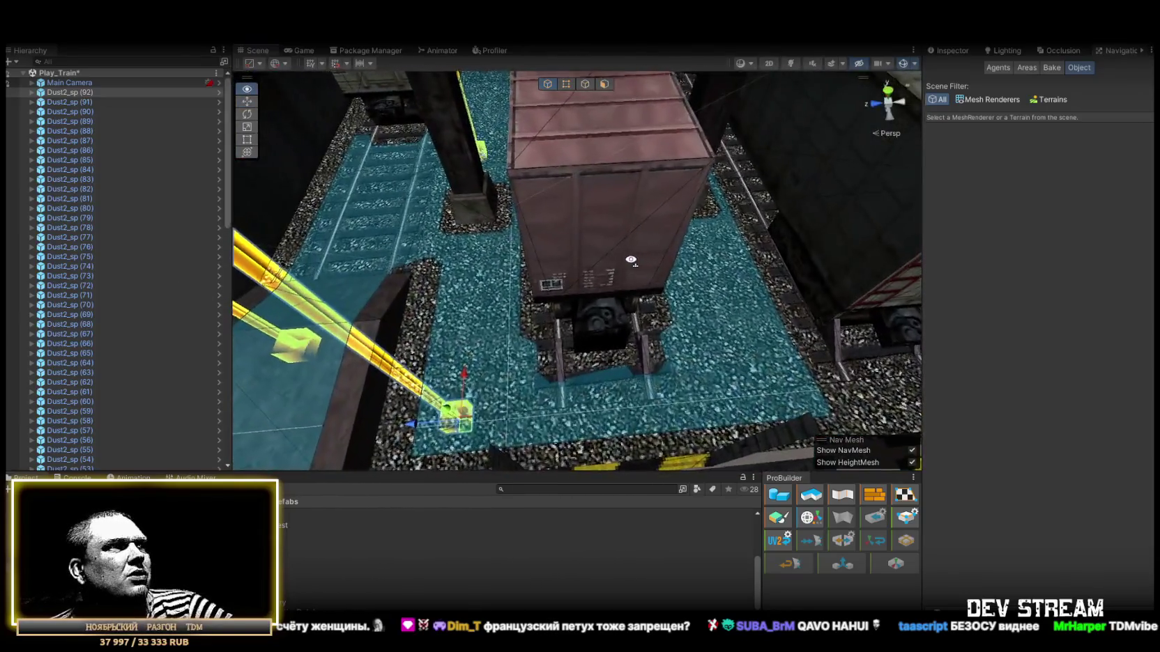
pyautogui.moveTo(608, 251)
pyautogui.mouseDown()
pyautogui.moveTo(616, 267)
pyautogui.moveTo(603, 254)
pyautogui.moveTo(483, 472)
pyautogui.mouseUp()
pyautogui.moveTo(293, 573)
pyautogui.mouseDown()
pyautogui.moveTo(621, 403)
pyautogui.moveTo(634, 326)
pyautogui.mouseUp()
# Add Dust2_sp emitters in the walled crate area, including duplicate Dust2_sp (99) beside a crate
pyautogui.moveTo(536, 371)
pyautogui.mouseDown()
pyautogui.moveTo(634, 339)
pyautogui.moveTo(947, 396)
pyautogui.moveTo(527, 336)
pyautogui.moveTo(312, 579)
pyautogui.moveTo(576, 313)
pyautogui.moveTo(500, 285)
pyautogui.moveTo(642, 264)
pyautogui.moveTo(564, 349)
pyautogui.moveTo(739, 322)
pyautogui.moveTo(585, 310)
pyautogui.moveTo(432, 320)
pyautogui.moveTo(344, 345)
pyautogui.moveTo(369, 357)
pyautogui.moveTo(402, 310)
pyautogui.mouseUp()
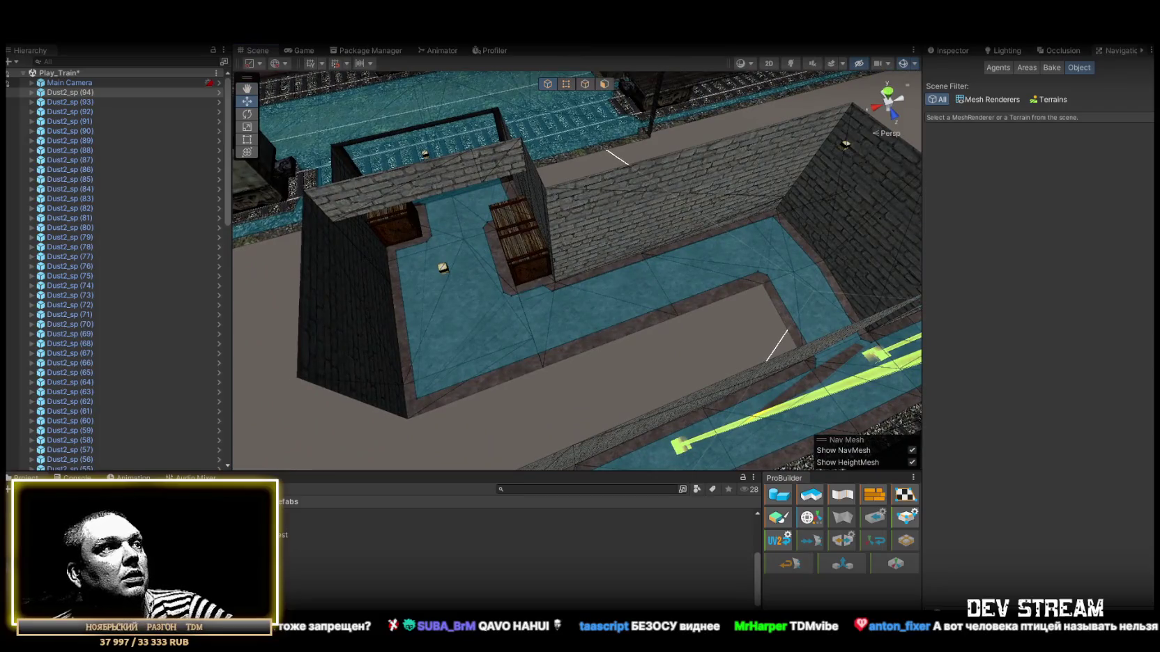
pyautogui.moveTo(516, 582); pyautogui.dragTo(701, 258)
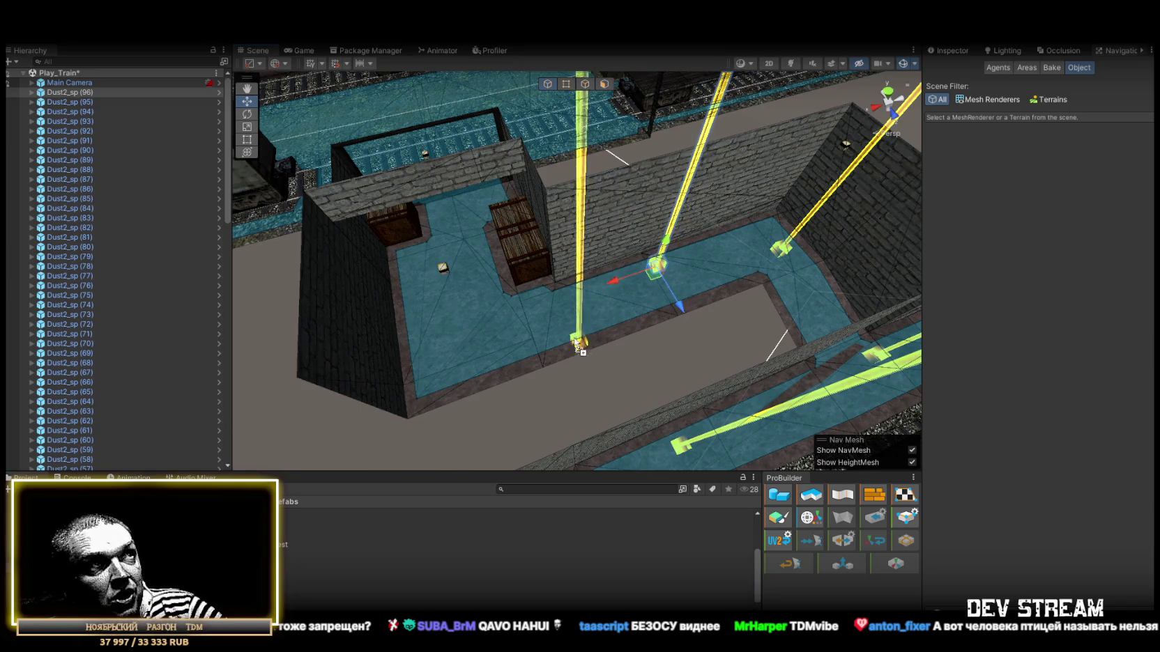
pyautogui.moveTo(619, 357)
pyautogui.mouseDown()
pyautogui.moveTo(533, 324)
pyautogui.moveTo(704, 307)
pyautogui.mouseUp()
pyautogui.moveTo(528, 345)
pyautogui.mouseDown()
pyautogui.moveTo(471, 303)
pyautogui.moveTo(606, 325)
pyautogui.moveTo(621, 344)
pyautogui.moveTo(490, 376)
pyautogui.moveTo(382, 520)
pyautogui.moveTo(359, 488)
pyautogui.mouseUp()
pyautogui.hotkey('ctrl', 'd')
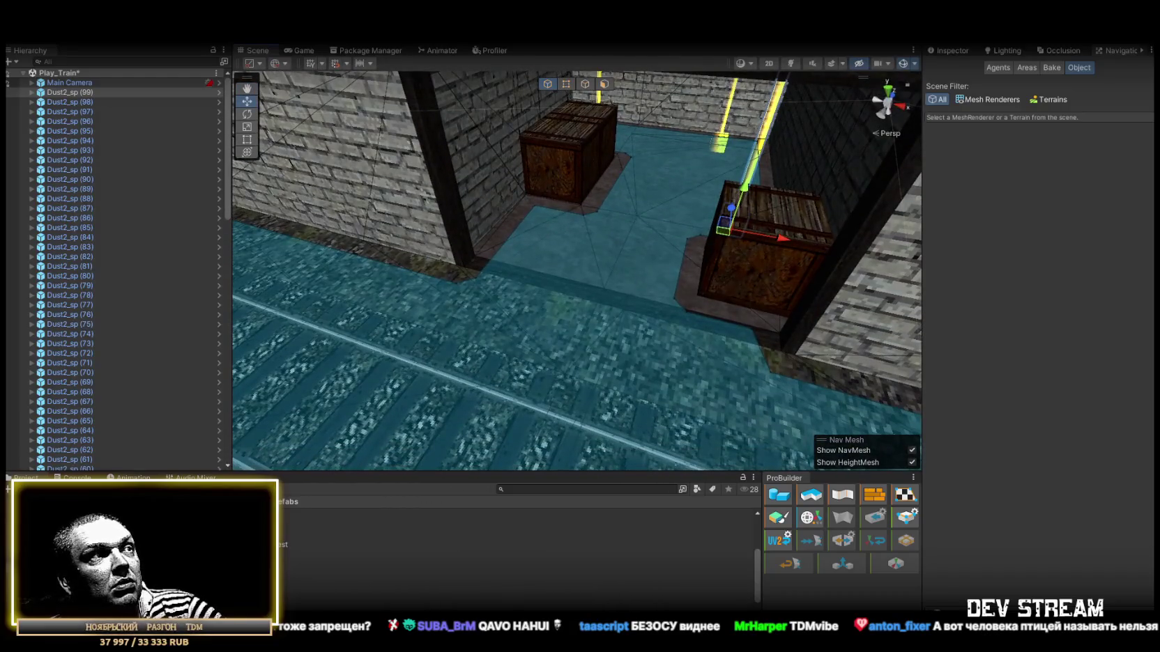
pyautogui.moveTo(314, 593)
pyautogui.mouseDown()
pyautogui.moveTo(523, 287)
pyautogui.moveTo(519, 266)
pyautogui.moveTo(410, 269)
pyautogui.mouseUp()
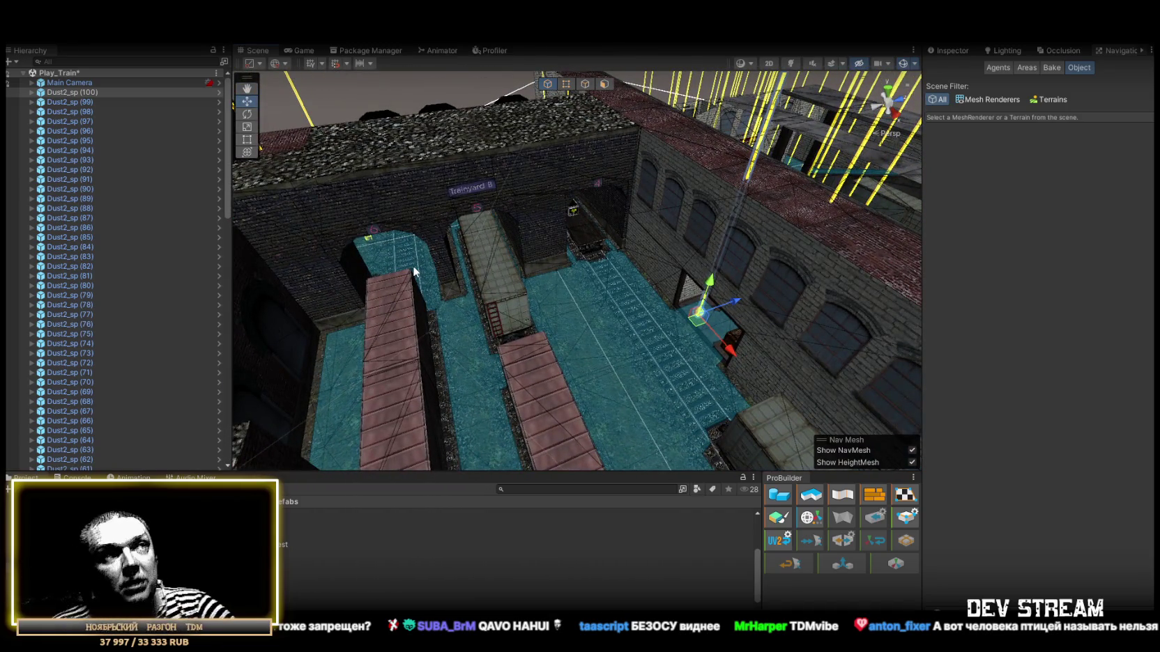
# Reframe the view over Trainyard B and add Dust2_sp (102) to the yard
pyautogui.press('f')
pyautogui.moveTo(673, 300)
pyautogui.mouseDown()
pyautogui.moveTo(901, 304)
pyautogui.moveTo(689, 293)
pyautogui.moveTo(534, 317)
pyautogui.mouseUp()
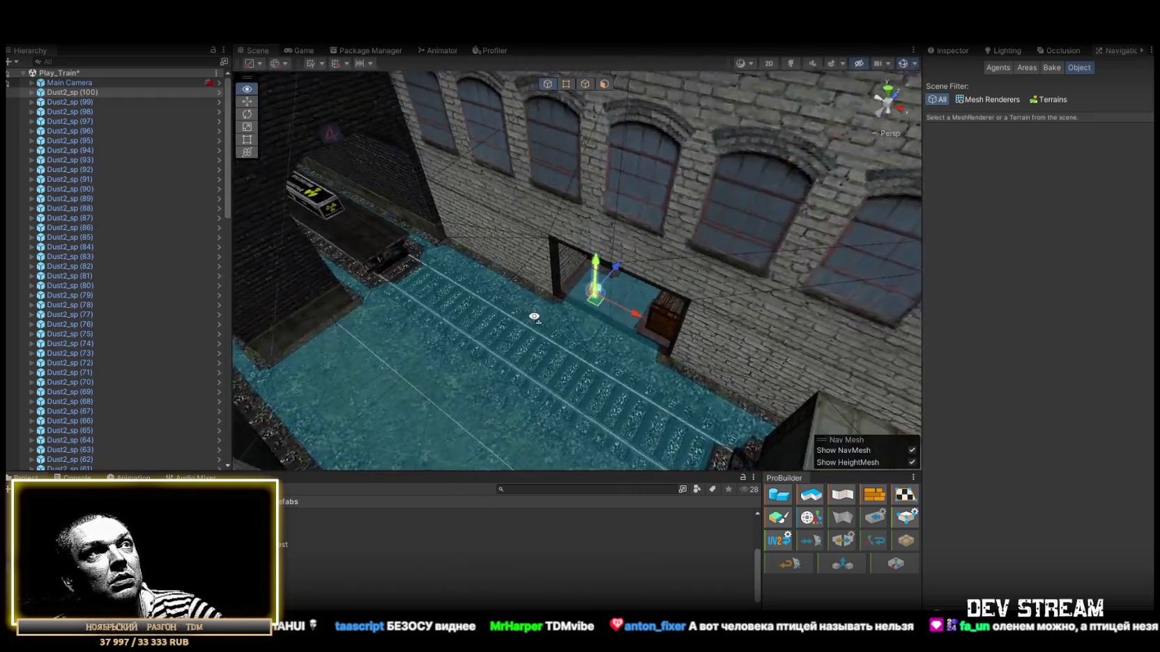
pyautogui.scroll(3, 600, 320)
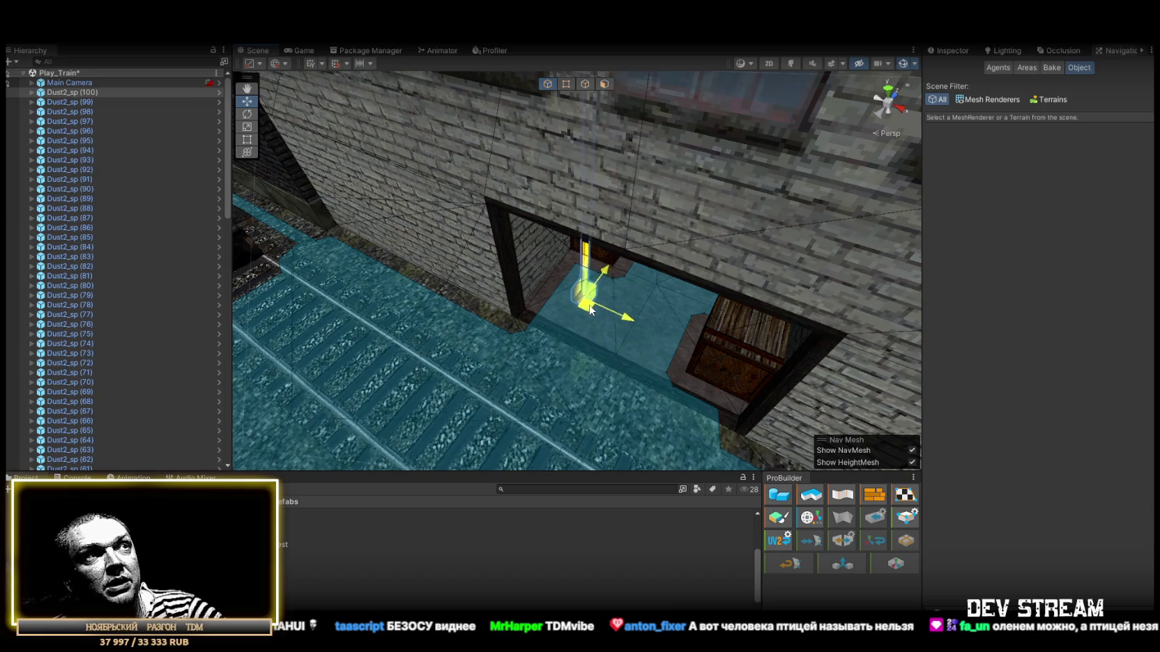
pyautogui.scroll(-5, 589, 311)
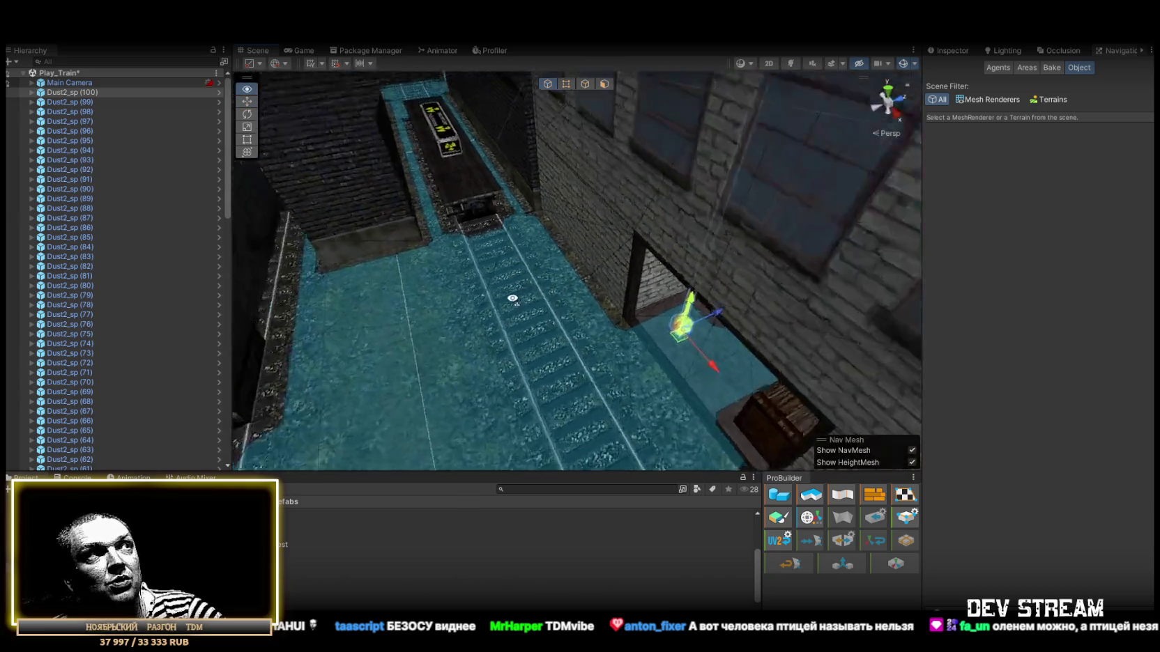
pyautogui.moveTo(515, 300)
pyautogui.mouseDown()
pyautogui.moveTo(540, 304)
pyautogui.moveTo(464, 281)
pyautogui.moveTo(707, 304)
pyautogui.mouseUp()
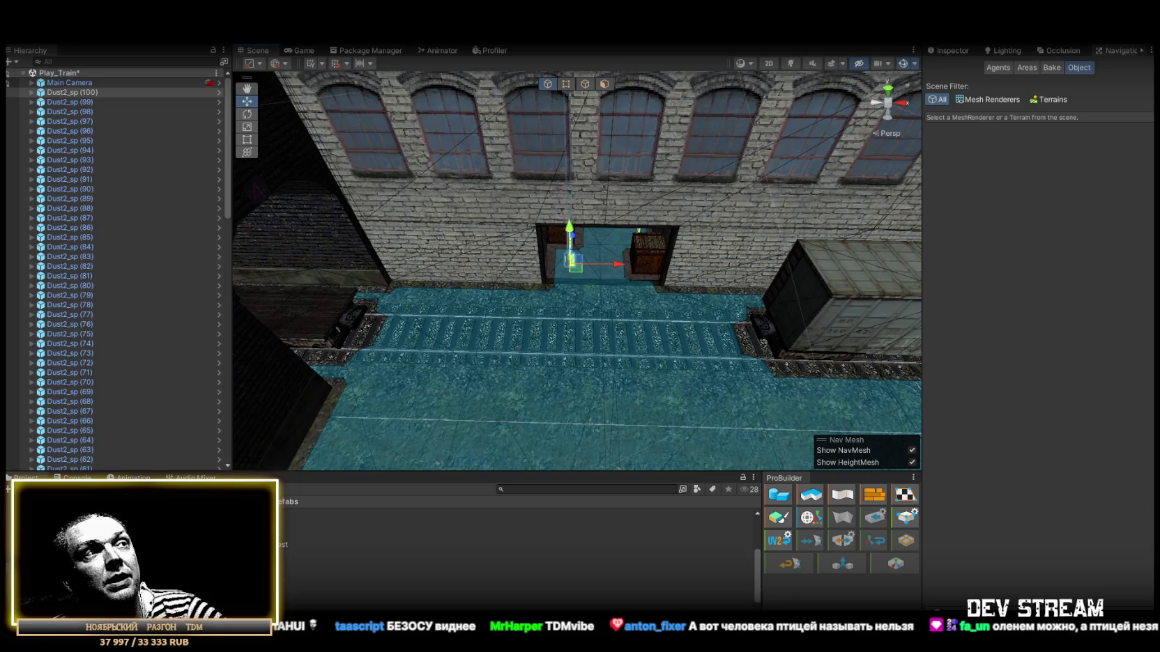
pyautogui.scroll(-3, 557, 387)
pyautogui.moveTo(557, 387); pyautogui.dragTo(638, 353)
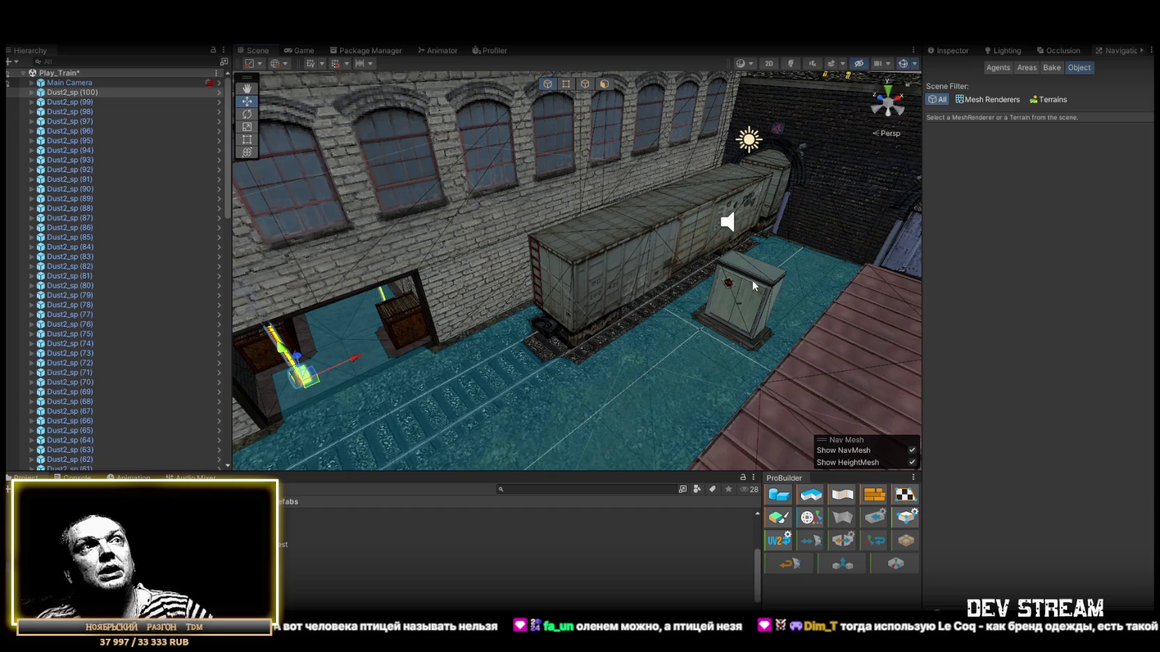
pyautogui.moveTo(703, 294)
pyautogui.mouseDown()
pyautogui.moveTo(612, 364)
pyautogui.moveTo(383, 494)
pyautogui.mouseUp()
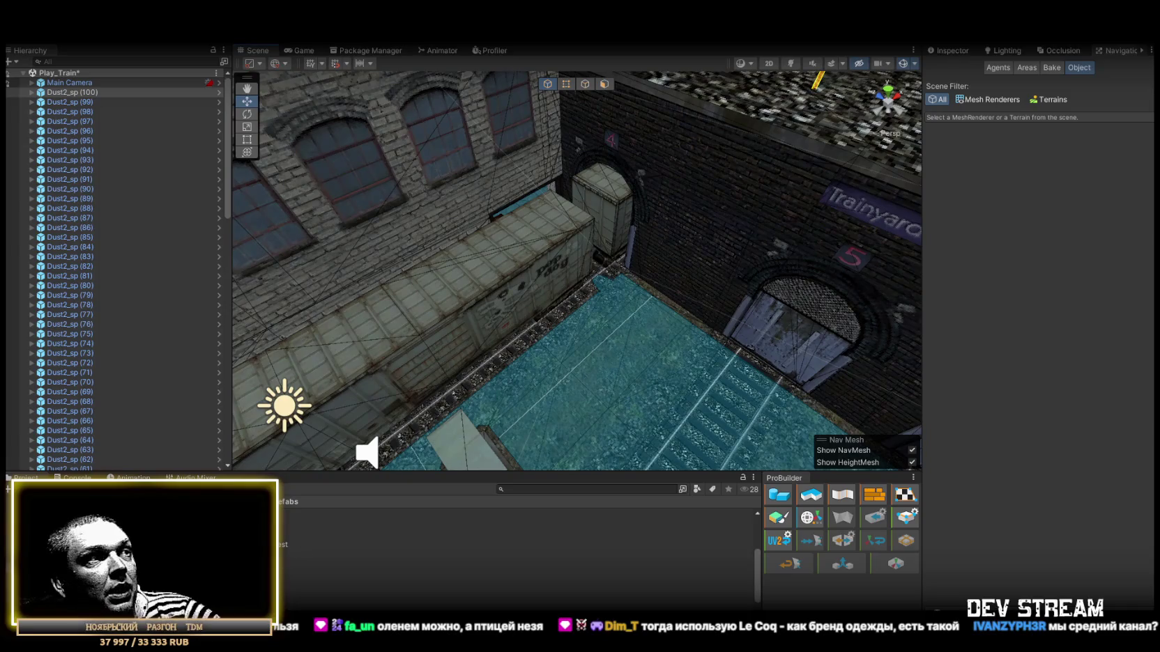
pyautogui.moveTo(671, 357)
pyautogui.mouseDown()
pyautogui.moveTo(507, 406)
pyautogui.moveTo(492, 233)
pyautogui.moveTo(499, 400)
pyautogui.moveTo(635, 406)
pyautogui.mouseUp()
pyautogui.moveTo(516, 592)
pyautogui.mouseDown()
pyautogui.moveTo(575, 354)
pyautogui.moveTo(611, 351)
pyautogui.mouseUp()
pyautogui.scroll(-3, 610, 351)
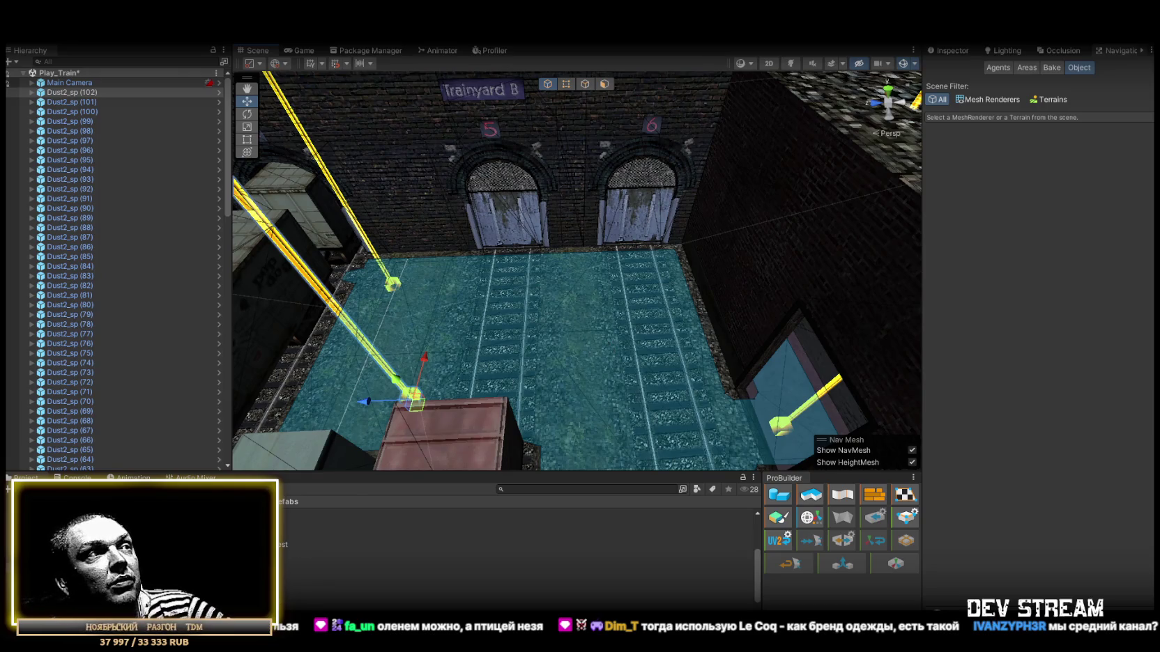
# Place Dust2_sp (103) through (106) on the Trainyard B tracks and near the arched doors
pyautogui.moveTo(516, 593); pyautogui.dragTo(618, 298)
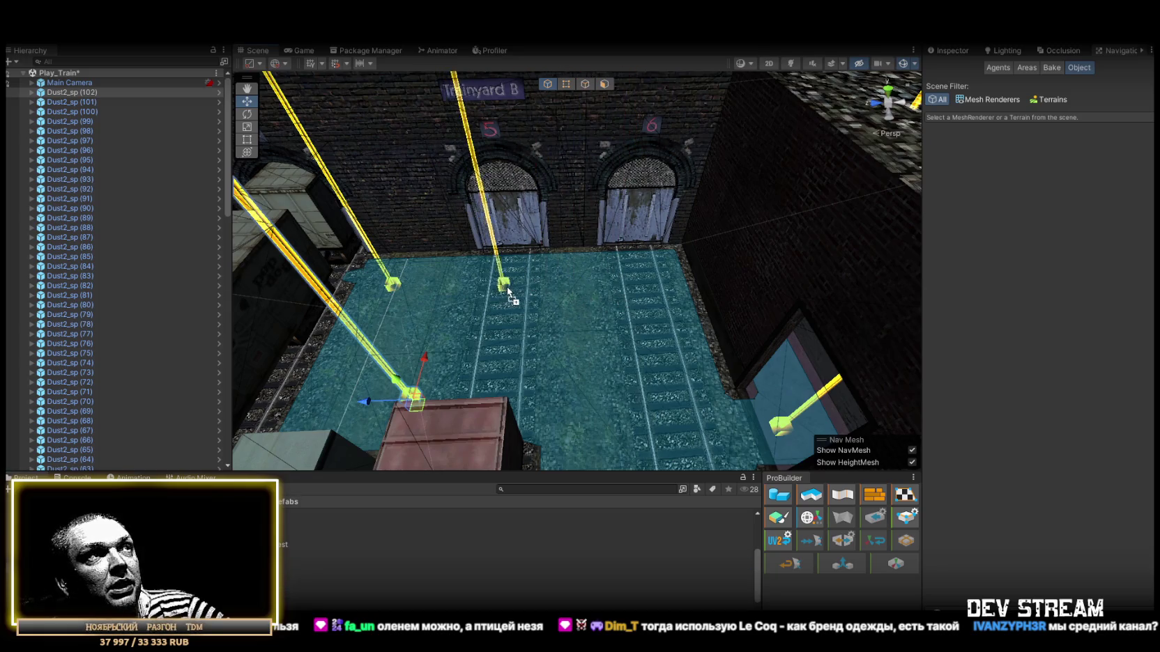
pyautogui.moveTo(483, 321); pyautogui.dragTo(477, 315)
pyautogui.moveTo(594, 286); pyautogui.dragTo(594, 286)
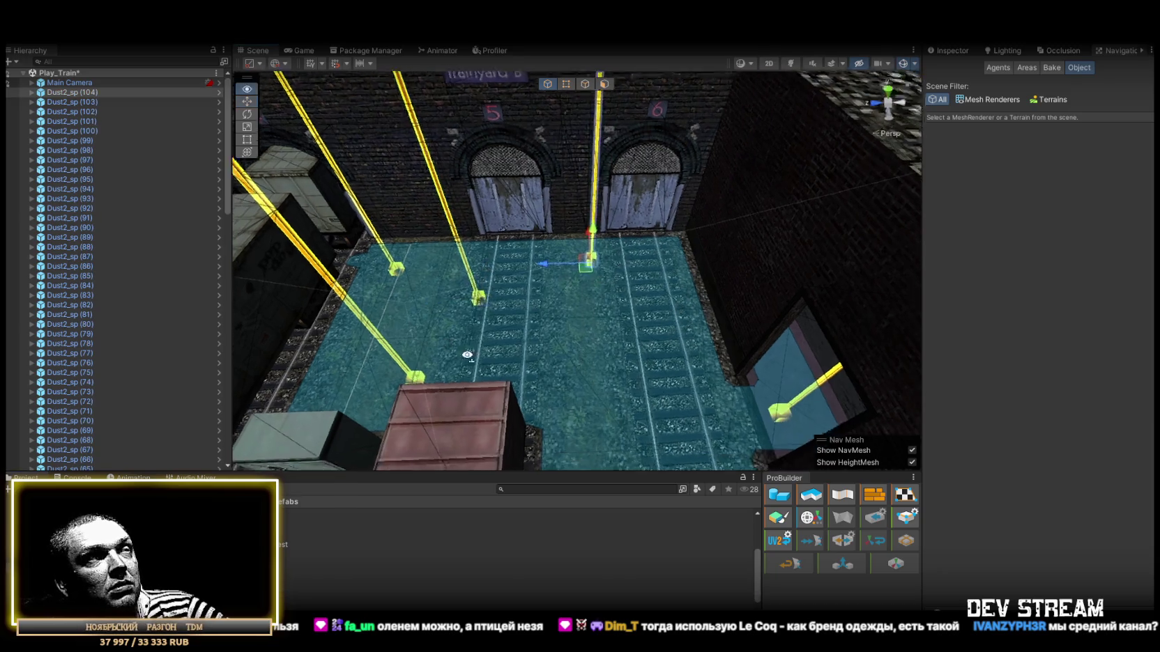
pyautogui.moveTo(516, 592); pyautogui.dragTo(636, 325)
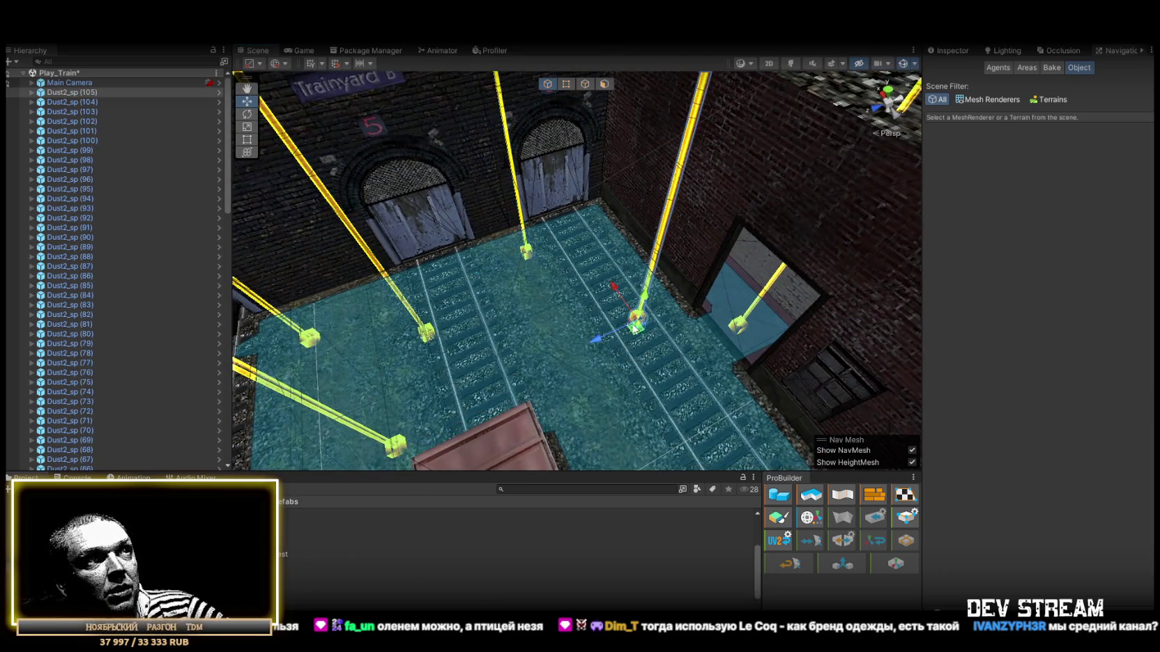
pyautogui.moveTo(321, 556); pyautogui.dragTo(558, 396)
pyautogui.moveTo(558, 396)
pyautogui.mouseDown()
pyautogui.moveTo(686, 366)
pyautogui.moveTo(502, 405)
pyautogui.mouseUp()
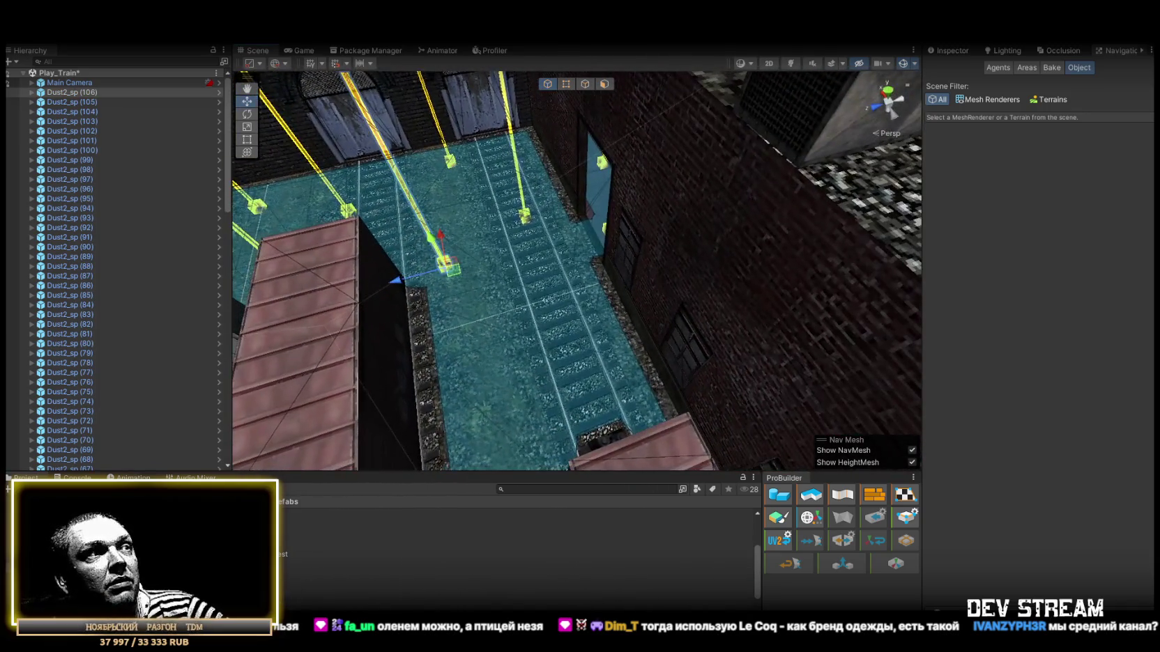
# Add Dust2_sp (107) through (111) on the tracks and in front of the arched doors
pyautogui.moveTo(353, 531); pyautogui.dragTo(601, 354)
pyautogui.moveTo(556, 311); pyautogui.dragTo(555, 312)
pyautogui.moveTo(556, 312); pyautogui.dragTo(620, 352)
pyautogui.moveTo(353, 532)
pyautogui.mouseDown()
pyautogui.moveTo(585, 390)
pyautogui.moveTo(652, 414)
pyautogui.moveTo(531, 404)
pyautogui.moveTo(694, 414)
pyautogui.moveTo(704, 402)
pyautogui.moveTo(409, 484)
pyautogui.moveTo(319, 568)
pyautogui.moveTo(479, 336)
pyautogui.moveTo(510, 315)
pyautogui.moveTo(523, 352)
pyautogui.mouseUp()
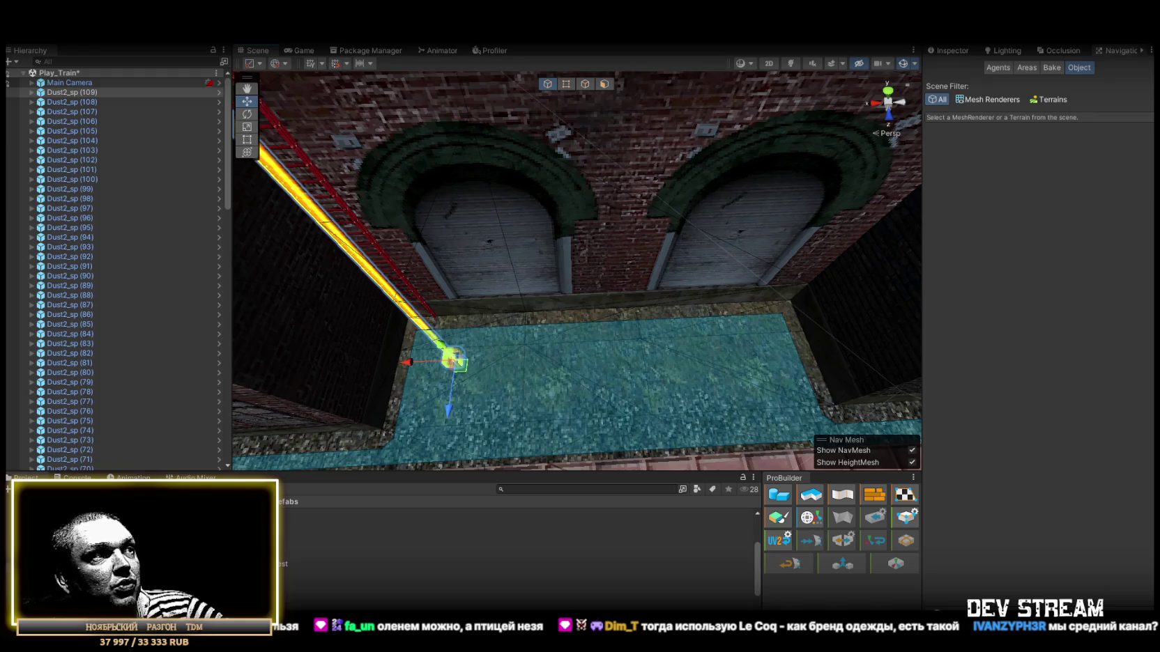
pyautogui.moveTo(272, 586)
pyautogui.mouseDown()
pyautogui.moveTo(621, 414)
pyautogui.moveTo(583, 427)
pyautogui.moveTo(418, 390)
pyautogui.mouseUp()
pyautogui.moveTo(272, 585)
pyautogui.mouseDown()
pyautogui.moveTo(623, 344)
pyautogui.moveTo(584, 343)
pyautogui.moveTo(812, 274)
pyautogui.moveTo(666, 303)
pyautogui.moveTo(629, 280)
pyautogui.moveTo(624, 337)
pyautogui.moveTo(868, 373)
pyautogui.moveTo(746, 365)
pyautogui.moveTo(754, 383)
pyautogui.moveTo(743, 378)
pyautogui.moveTo(690, 414)
pyautogui.mouseUp()
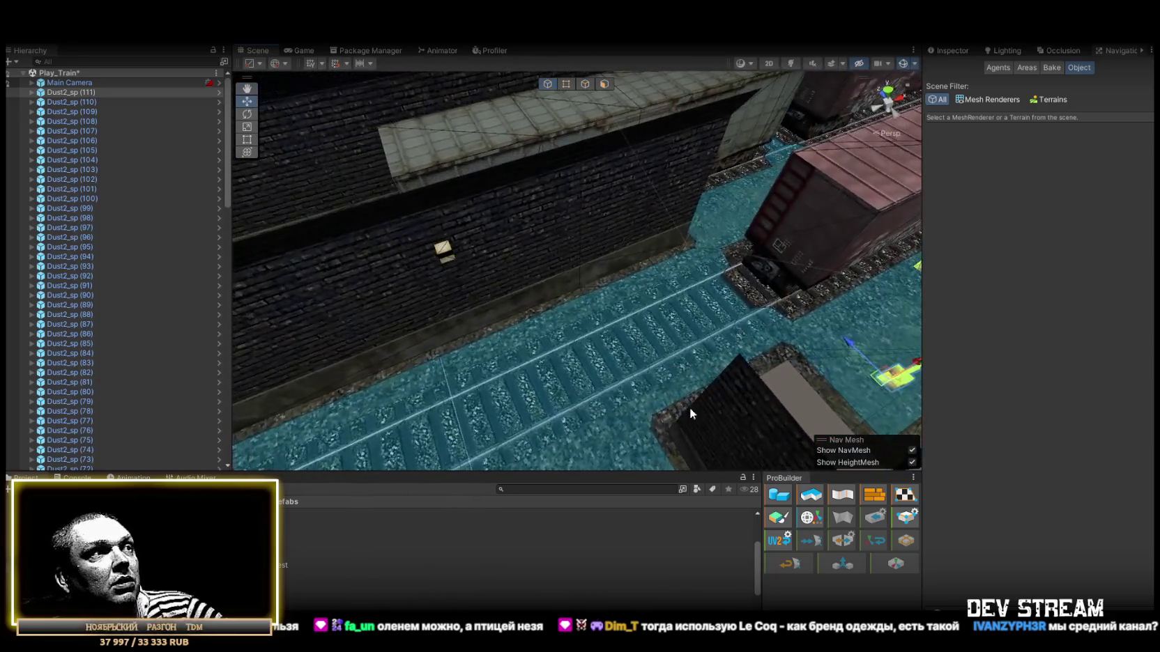
# Place Dust2_sp (112) through (116) along the tracks by the wagon
pyautogui.moveTo(642, 317); pyautogui.dragTo(643, 314)
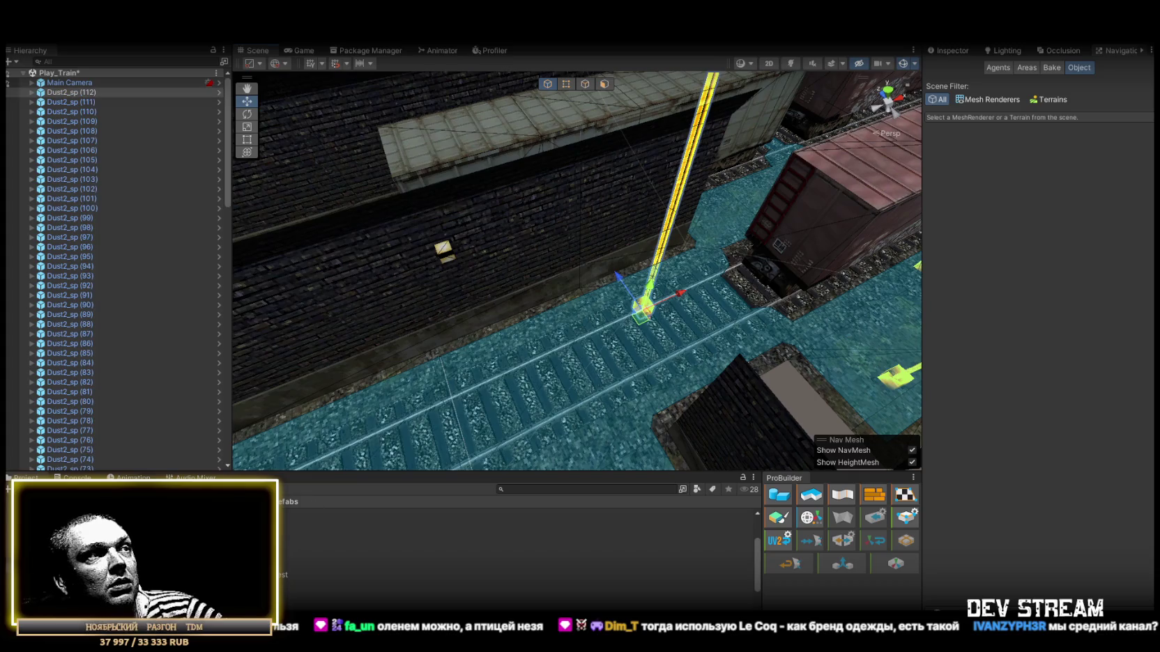
pyautogui.moveTo(325, 552)
pyautogui.mouseDown()
pyautogui.moveTo(548, 437)
pyautogui.moveTo(868, 439)
pyautogui.moveTo(455, 406)
pyautogui.moveTo(642, 386)
pyautogui.moveTo(614, 380)
pyautogui.mouseUp()
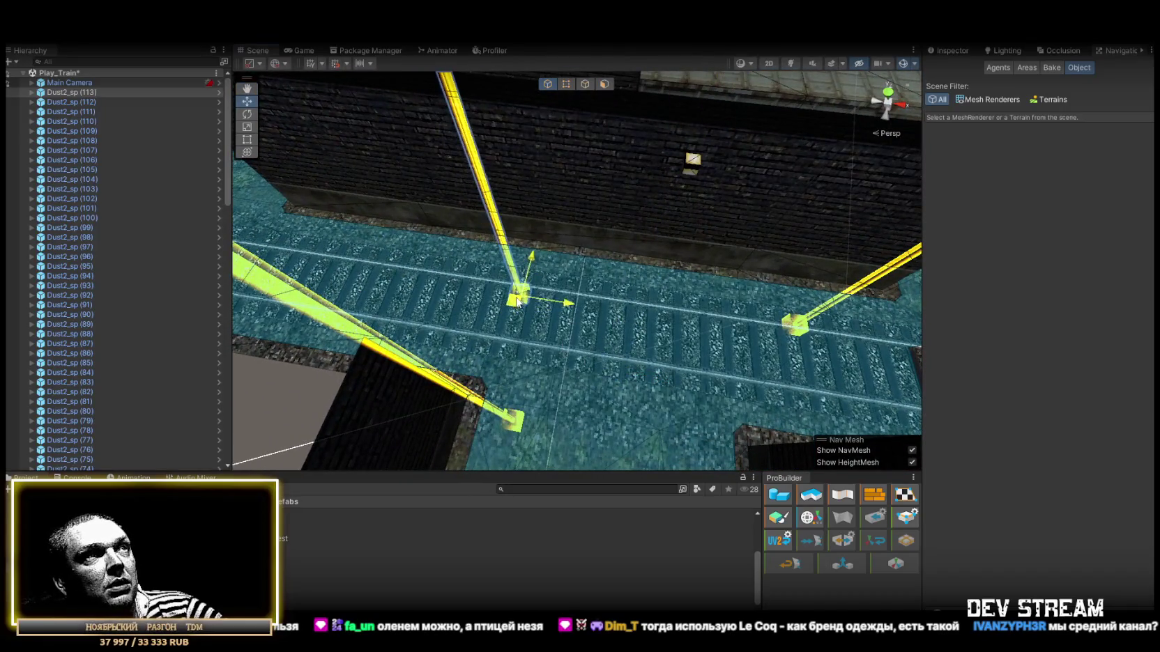
pyautogui.moveTo(439, 286)
pyautogui.mouseDown()
pyautogui.moveTo(425, 275)
pyautogui.moveTo(614, 336)
pyautogui.moveTo(511, 254)
pyautogui.moveTo(544, 255)
pyautogui.mouseUp()
pyautogui.moveTo(290, 577)
pyautogui.mouseDown()
pyautogui.moveTo(589, 338)
pyautogui.moveTo(518, 314)
pyautogui.moveTo(411, 366)
pyautogui.mouseUp()
pyautogui.moveTo(272, 540)
pyautogui.mouseDown()
pyautogui.moveTo(535, 295)
pyautogui.moveTo(507, 287)
pyautogui.mouseUp()
pyautogui.moveTo(507, 287)
pyautogui.mouseDown()
pyautogui.moveTo(492, 279)
pyautogui.moveTo(518, 310)
pyautogui.moveTo(474, 331)
pyautogui.mouseUp()
pyautogui.moveTo(272, 540)
pyautogui.mouseDown()
pyautogui.moveTo(647, 269)
pyautogui.moveTo(693, 383)
pyautogui.moveTo(597, 338)
pyautogui.moveTo(721, 311)
pyautogui.mouseUp()
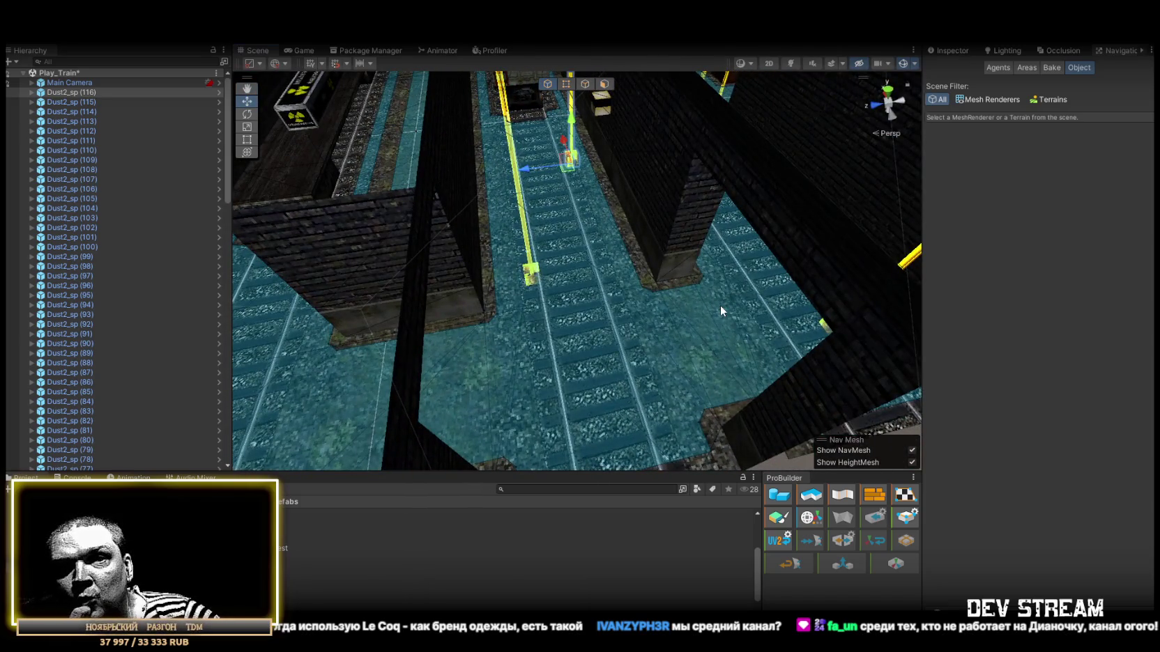
# Add emitters between the wagons, including Dust2_sp (121) and (122) beside the grey wagon
pyautogui.moveTo(498, 281)
pyautogui.mouseDown()
pyautogui.moveTo(474, 259)
pyautogui.moveTo(430, 279)
pyautogui.moveTo(322, 605)
pyautogui.moveTo(616, 417)
pyautogui.moveTo(474, 369)
pyautogui.moveTo(383, 373)
pyautogui.moveTo(453, 368)
pyautogui.mouseUp()
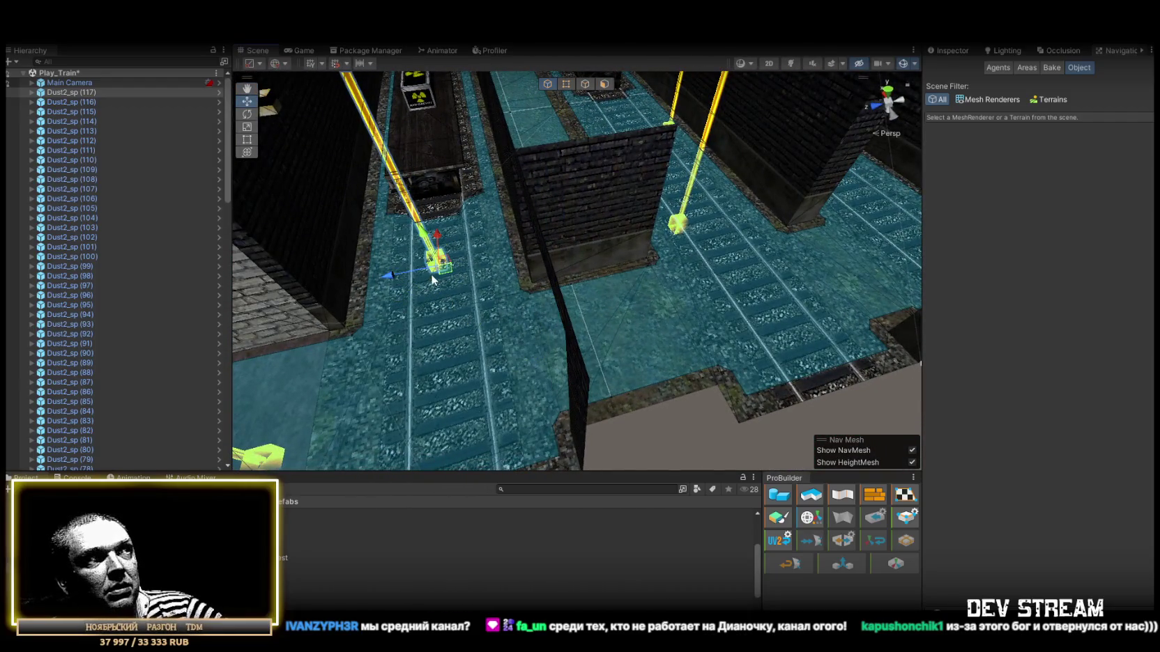
pyautogui.moveTo(422, 405)
pyautogui.mouseDown()
pyautogui.moveTo(281, 581)
pyautogui.moveTo(551, 370)
pyautogui.moveTo(530, 348)
pyautogui.moveTo(608, 315)
pyautogui.moveTo(595, 331)
pyautogui.moveTo(561, 293)
pyautogui.moveTo(332, 349)
pyautogui.moveTo(456, 387)
pyautogui.moveTo(724, 408)
pyautogui.mouseUp()
pyautogui.moveTo(279, 356); pyautogui.dragTo(447, 396)
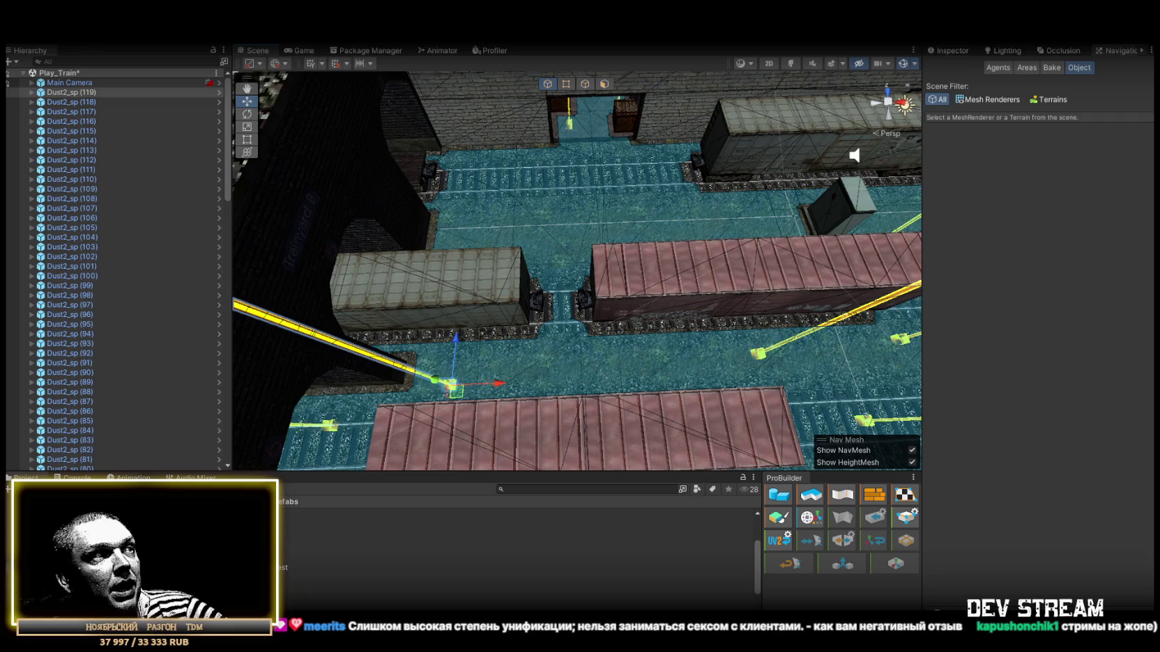
pyautogui.moveTo(452, 386); pyautogui.dragTo(566, 357)
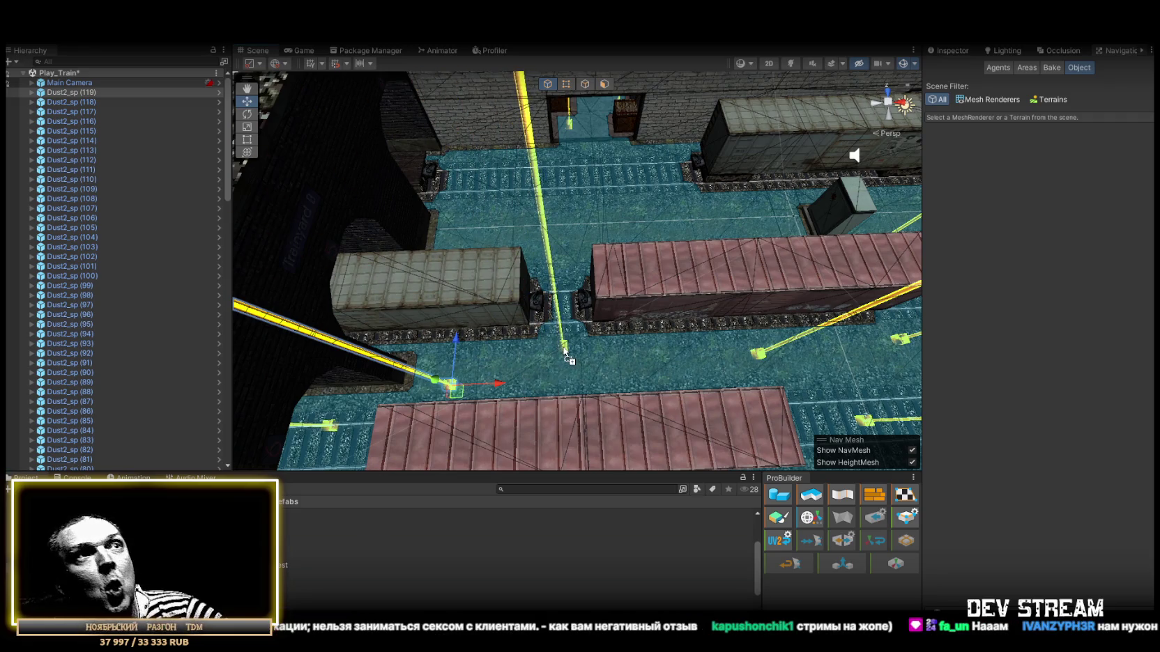
pyautogui.moveTo(666, 378)
pyautogui.mouseDown()
pyautogui.moveTo(615, 284)
pyautogui.moveTo(469, 291)
pyautogui.mouseUp()
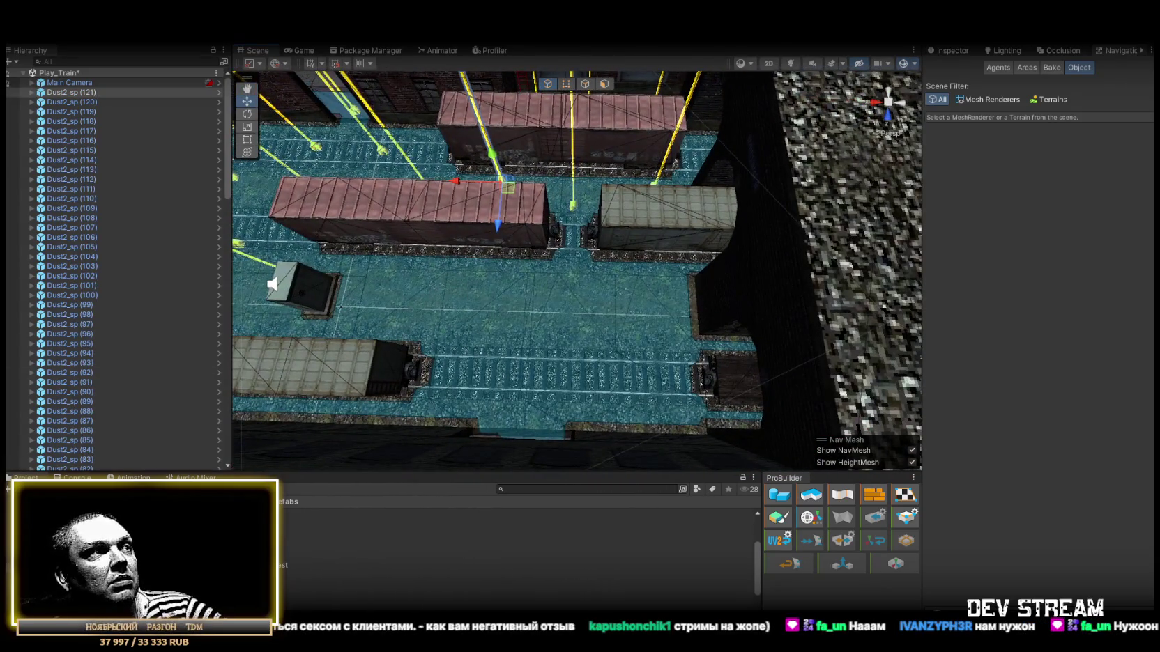
pyautogui.moveTo(625, 334); pyautogui.dragTo(658, 293)
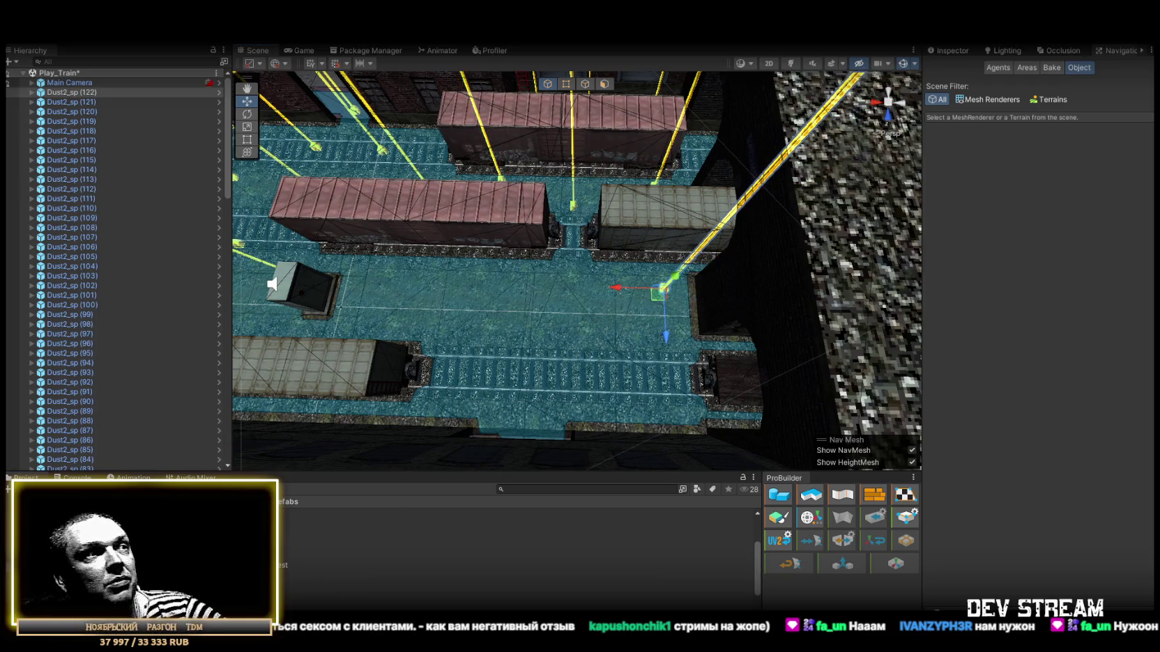
pyautogui.moveTo(580, 407)
pyautogui.mouseDown()
pyautogui.moveTo(632, 389)
pyautogui.moveTo(614, 384)
pyautogui.mouseUp()
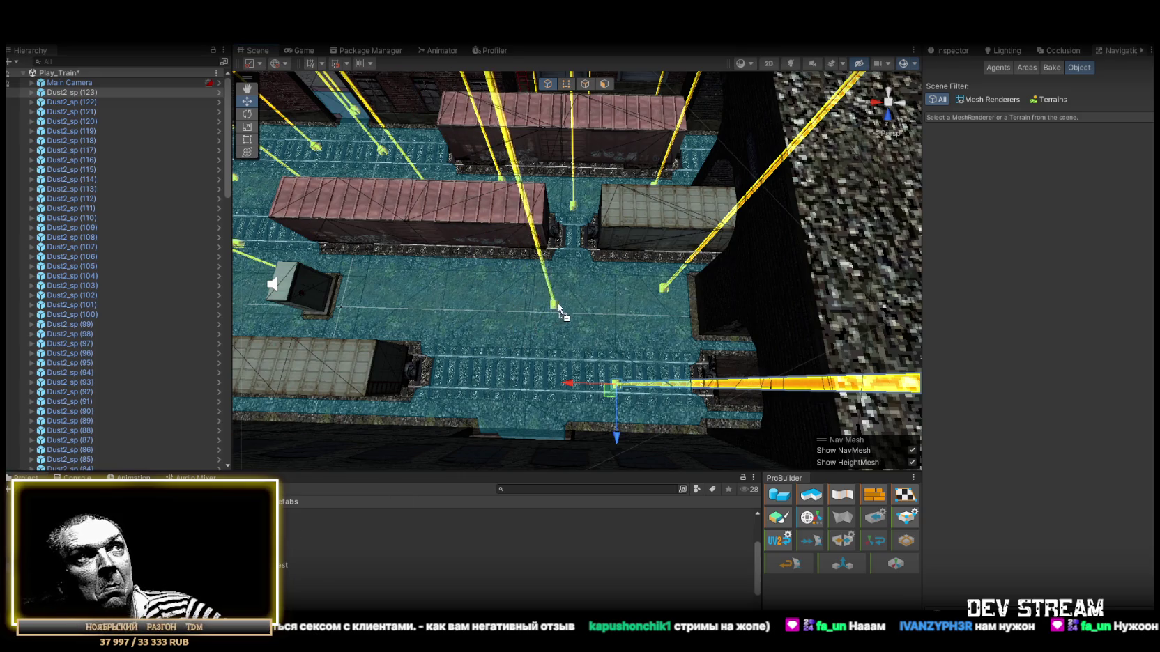
pyautogui.moveTo(572, 327); pyautogui.dragTo(570, 329)
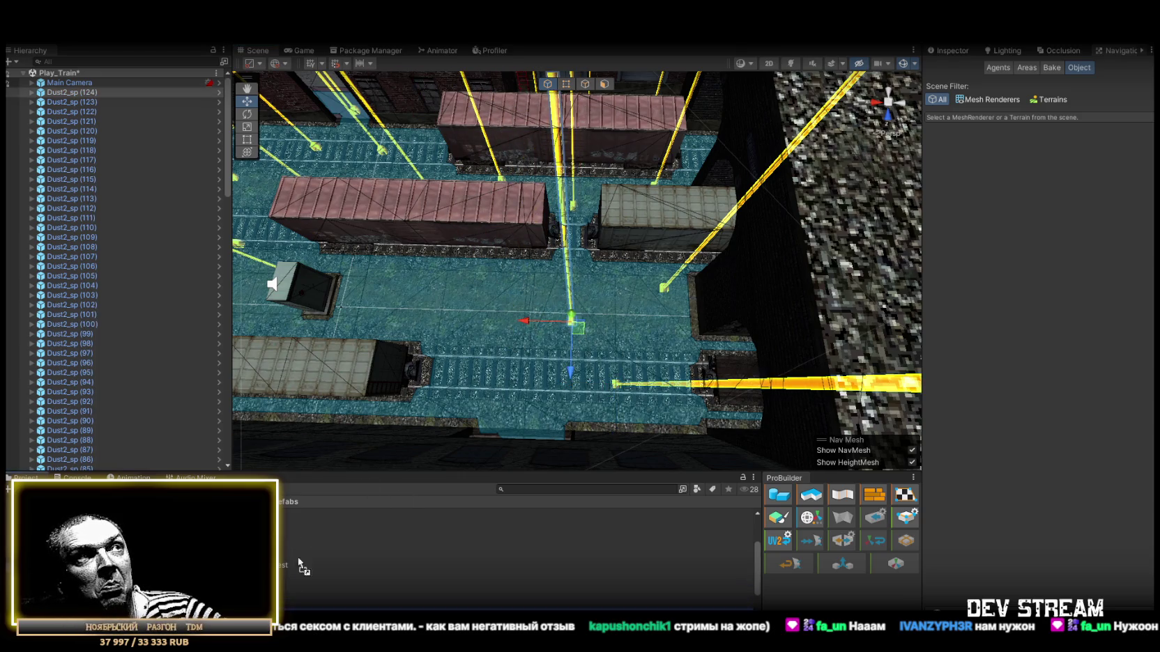
# Add more dust emitters on the tracks up to Dust2_sp (128)
pyautogui.moveTo(499, 280); pyautogui.dragTo(329, 277)
pyautogui.scroll(-2, 488, 558)
pyautogui.moveTo(300, 582)
pyautogui.mouseDown()
pyautogui.moveTo(295, 551)
pyautogui.moveTo(614, 272)
pyautogui.moveTo(585, 269)
pyautogui.moveTo(588, 306)
pyautogui.moveTo(492, 274)
pyautogui.moveTo(446, 282)
pyautogui.moveTo(480, 296)
pyautogui.moveTo(404, 362)
pyautogui.mouseUp()
pyautogui.moveTo(306, 540)
pyautogui.mouseDown()
pyautogui.moveTo(647, 285)
pyautogui.moveTo(534, 277)
pyautogui.mouseUp()
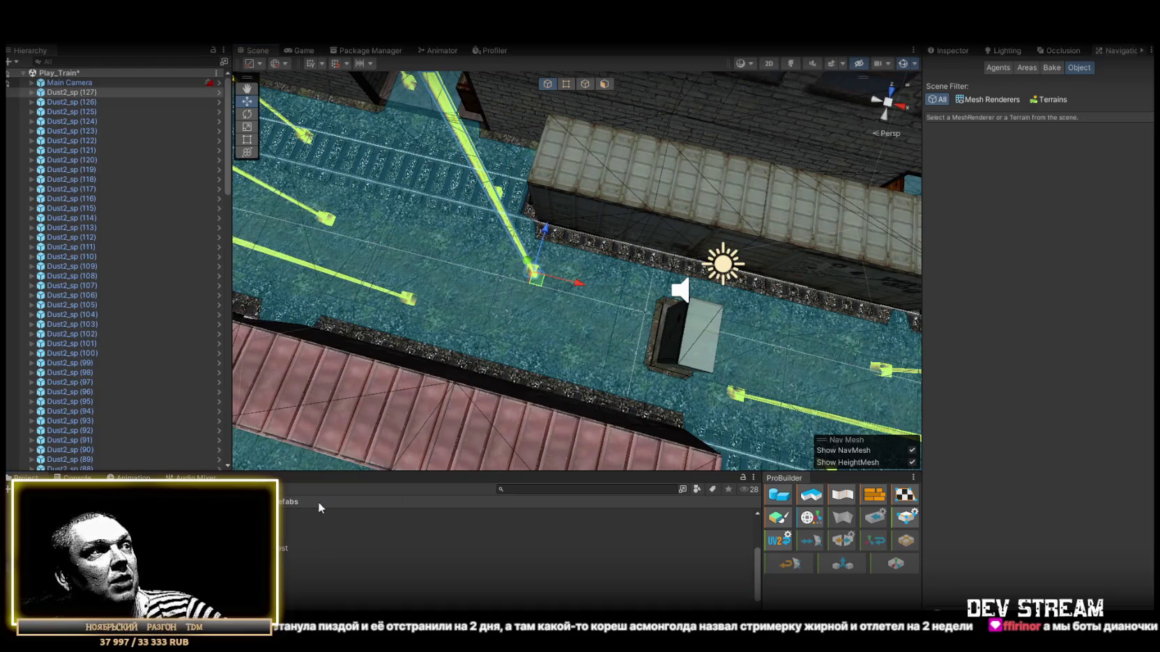
pyautogui.moveTo(307, 540)
pyautogui.mouseDown()
pyautogui.moveTo(562, 401)
pyautogui.moveTo(680, 292)
pyautogui.moveTo(530, 267)
pyautogui.moveTo(491, 377)
pyautogui.moveTo(681, 319)
pyautogui.mouseUp()
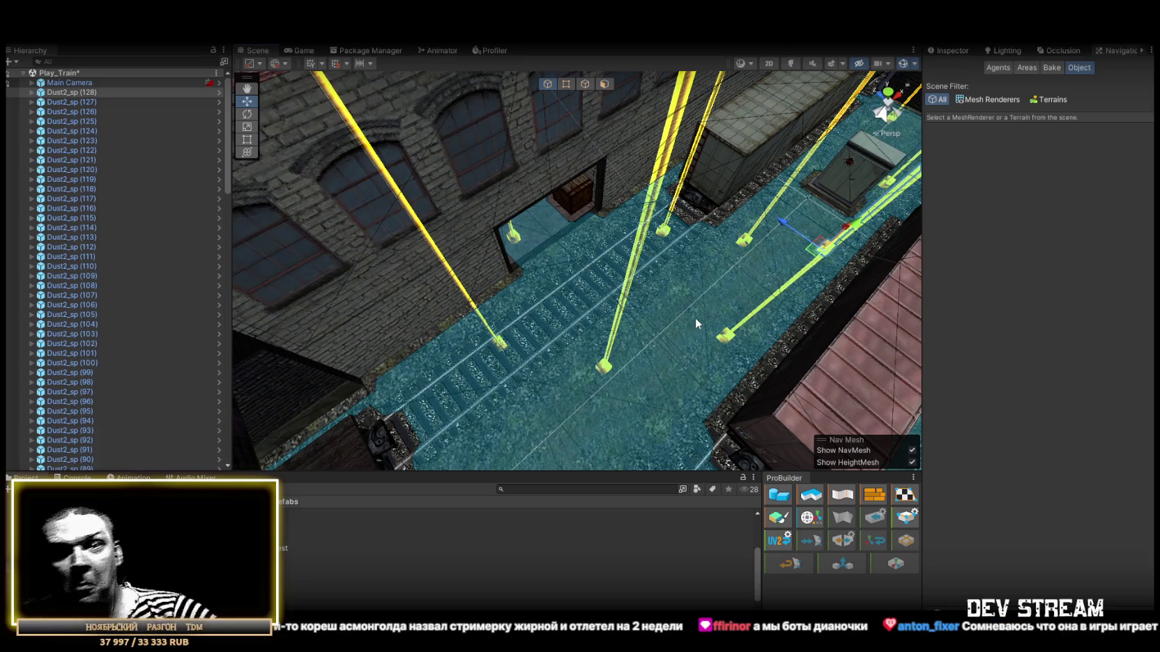
pyautogui.moveTo(743, 272)
pyautogui.mouseDown()
pyautogui.moveTo(474, 300)
pyautogui.moveTo(192, 256)
pyautogui.moveTo(106, 158)
pyautogui.moveTo(66, 138)
pyautogui.moveTo(87, 143)
pyautogui.moveTo(99, 166)
pyautogui.moveTo(167, 169)
pyautogui.moveTo(335, 236)
pyautogui.moveTo(237, 255)
pyautogui.mouseUp()
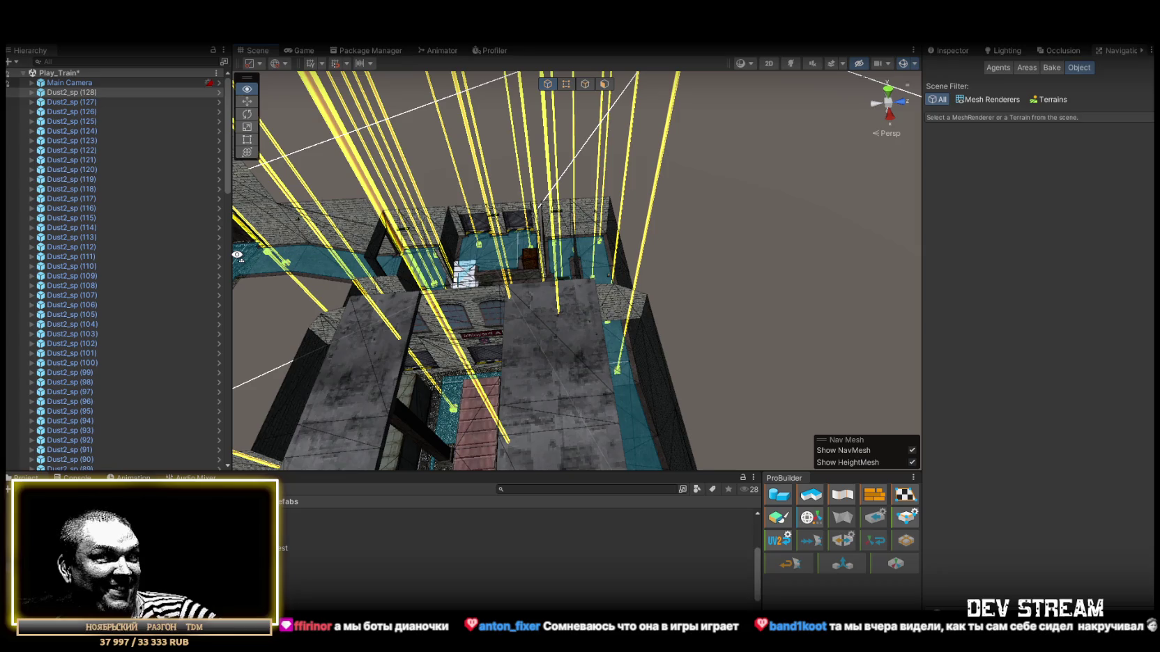
pyautogui.moveTo(237, 255); pyautogui.dragTo(192, 258)
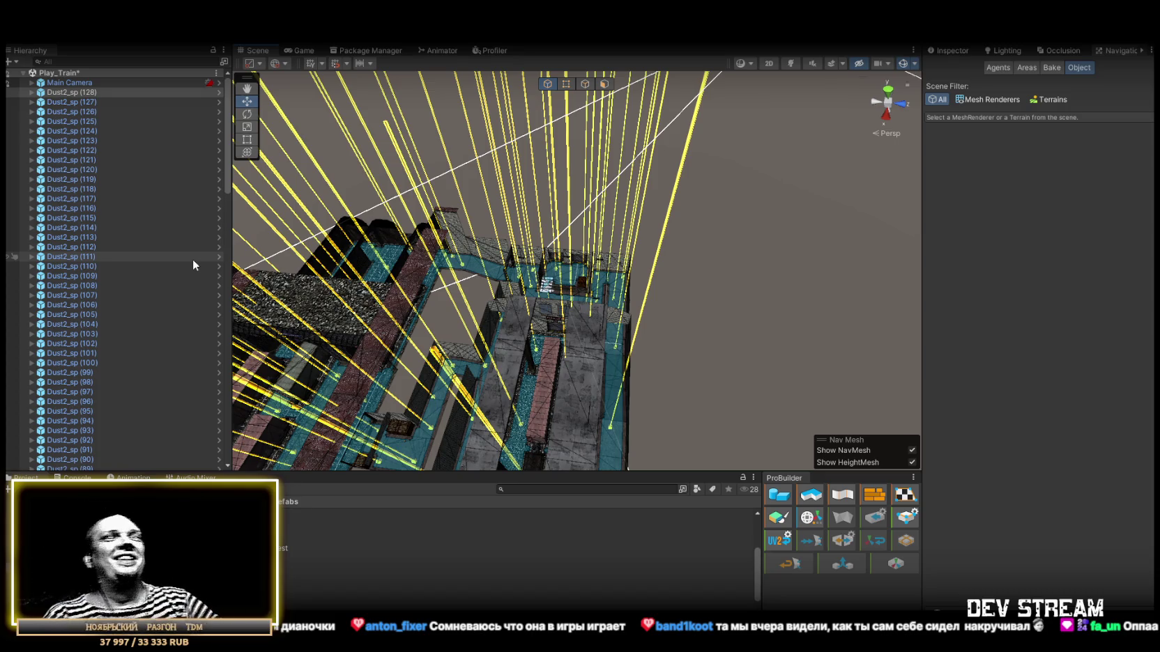
pyautogui.moveTo(293, 181)
pyautogui.mouseDown()
pyautogui.moveTo(245, 281)
pyautogui.moveTo(266, 200)
pyautogui.moveTo(540, 223)
pyautogui.moveTo(780, 225)
pyautogui.moveTo(530, 287)
pyautogui.moveTo(848, 256)
pyautogui.moveTo(802, 255)
pyautogui.mouseUp()
pyautogui.scroll(-20, 124, 328)
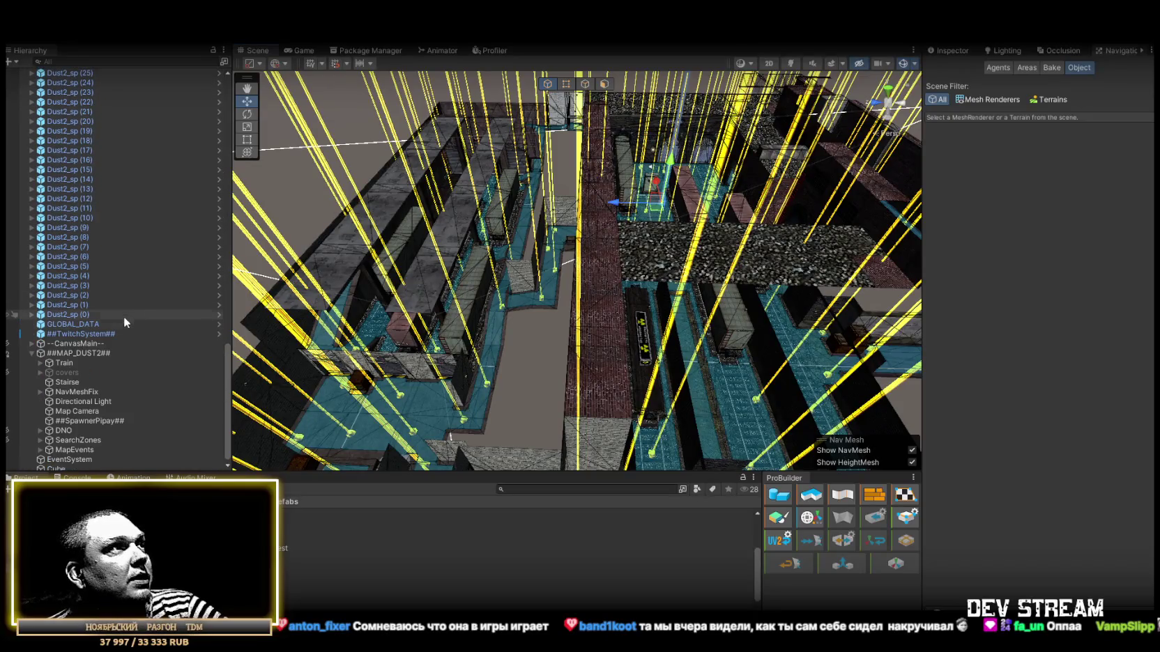
# Parent all Dust2_sp spawn points under ##SpawnerPipay## and select the stray Cube
pyautogui.keyDown('shift'); pyautogui.click(86, 314); pyautogui.keyUp('shift')
pyautogui.moveTo(86, 314)
pyautogui.mouseDown()
pyautogui.moveTo(88, 473)
pyautogui.moveTo(95, 385)
pyautogui.moveTo(85, 418)
pyautogui.mouseUp()
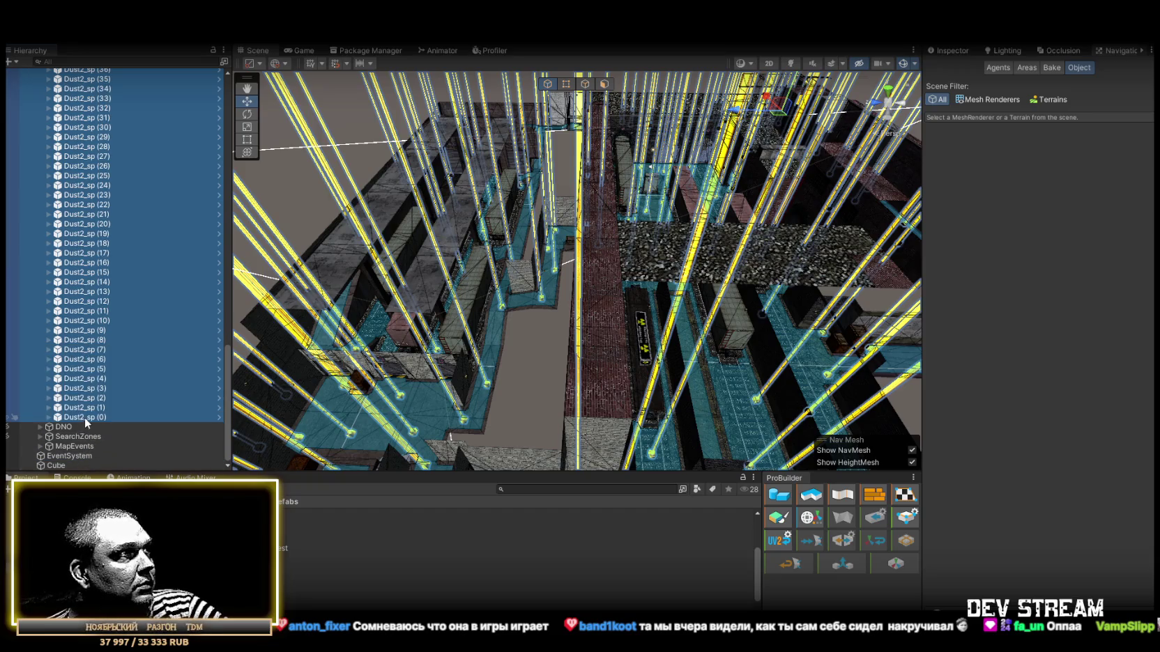
pyautogui.click(58, 466)
pyautogui.scroll(5, 121, 256)
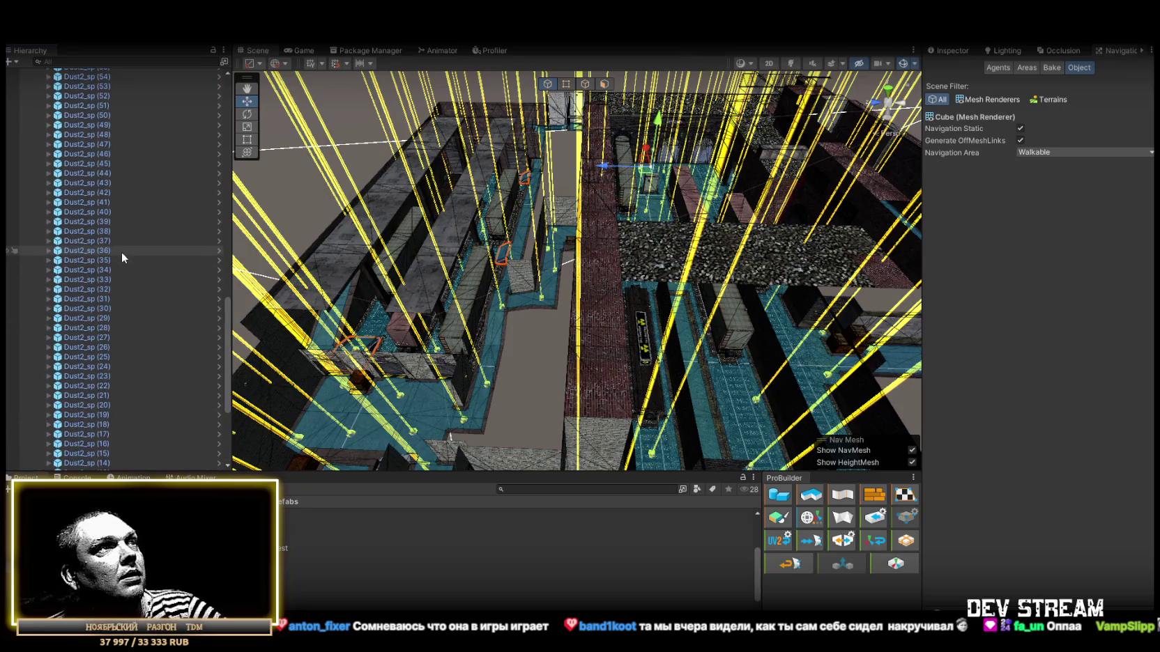
pyautogui.scroll(-5, 81, 328)
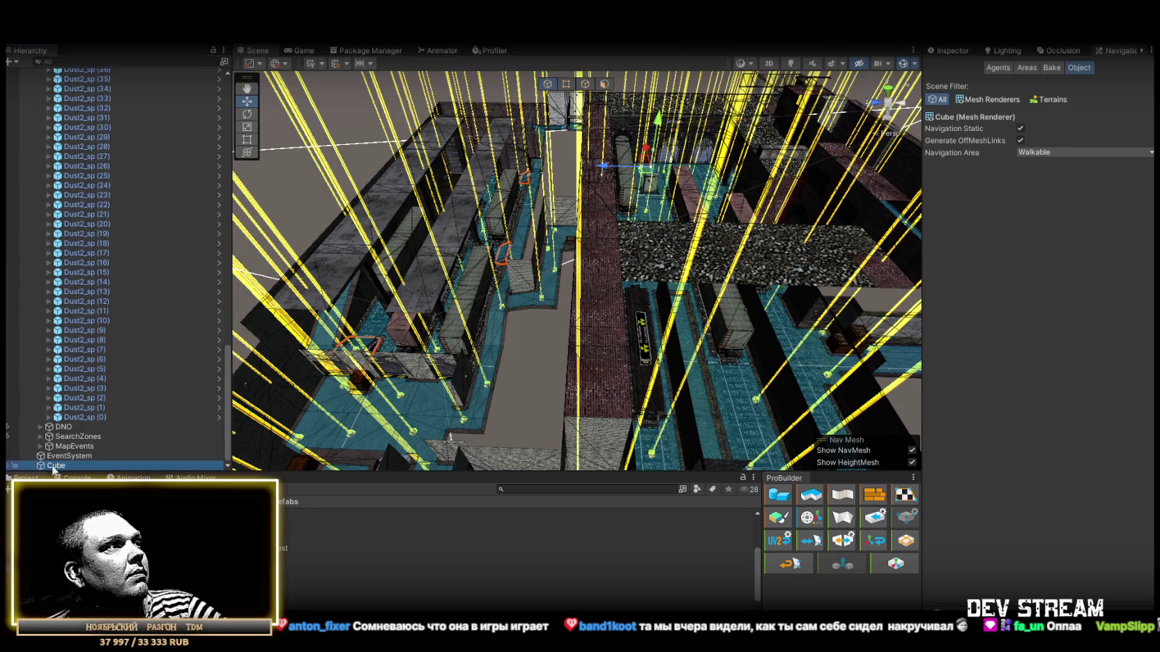
pyautogui.scroll(5, 112, 98)
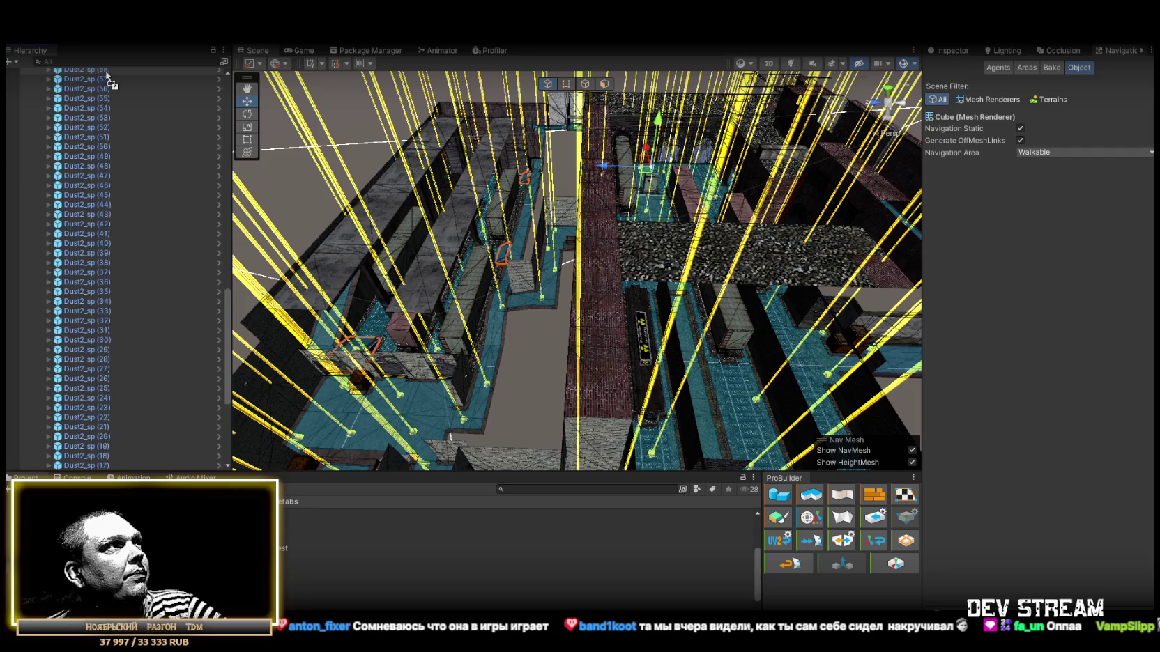
pyautogui.scroll(9, 108, 77)
pyautogui.scroll(10, 108, 77)
pyautogui.scroll(6, 108, 77)
pyautogui.scroll(3, 83, 70)
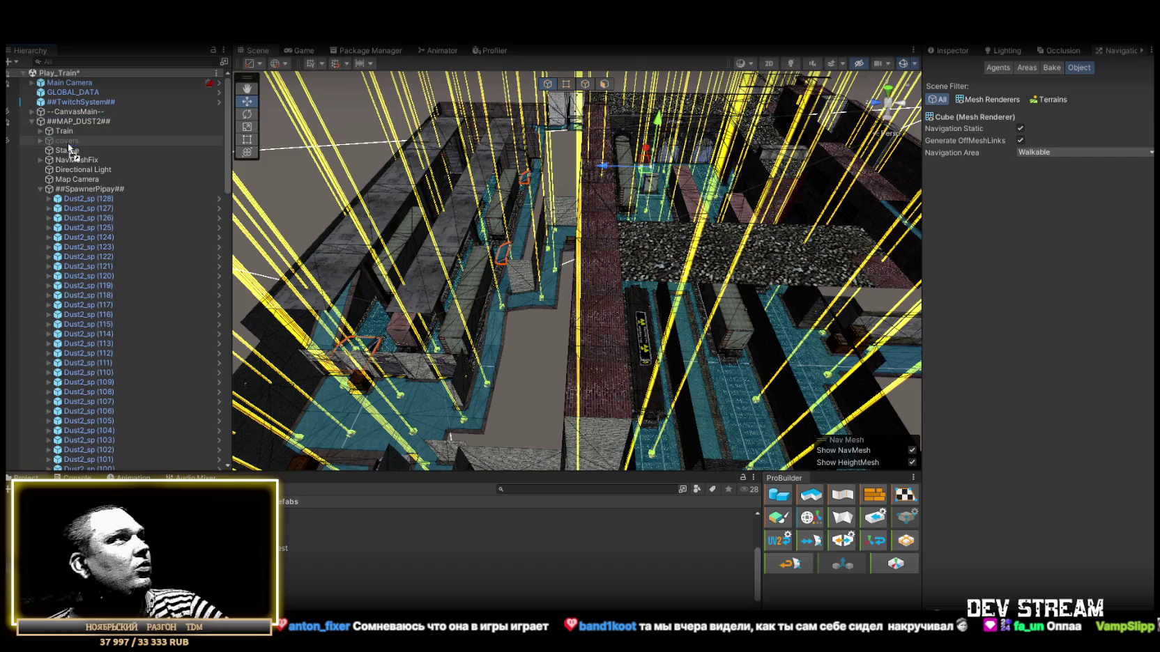
# Move the Cube under Train below MapMain and begin renaming it MapStairs
pyautogui.click(40, 131)
pyautogui.moveTo(59, 136); pyautogui.dragTo(70, 158)
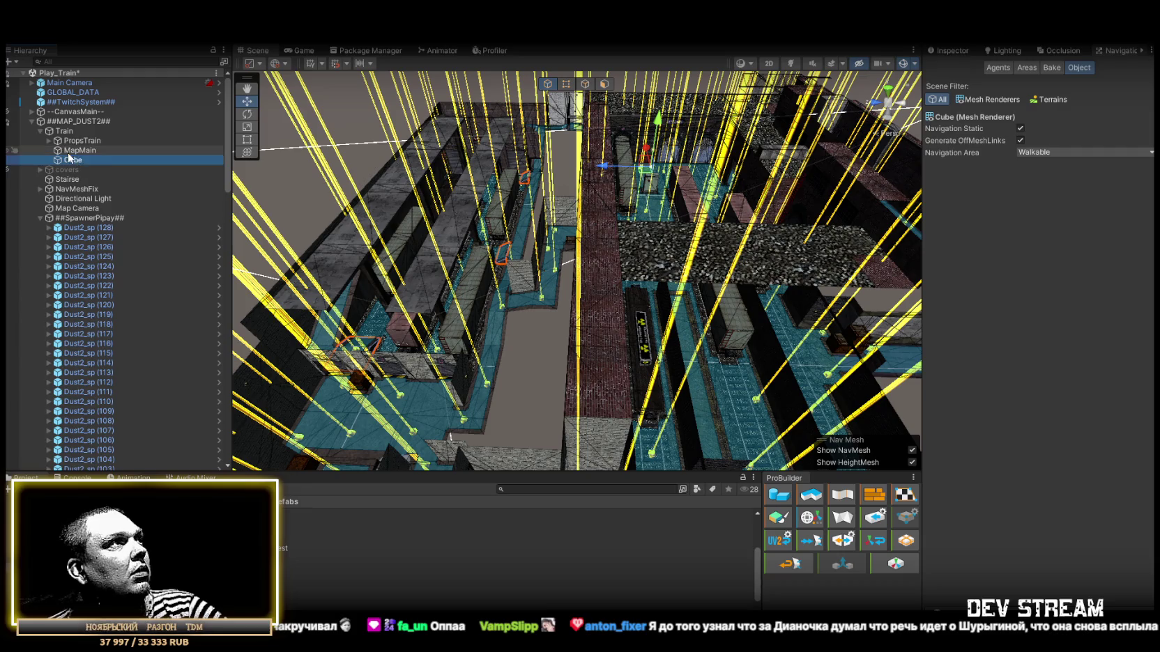
pyautogui.click(108, 160)
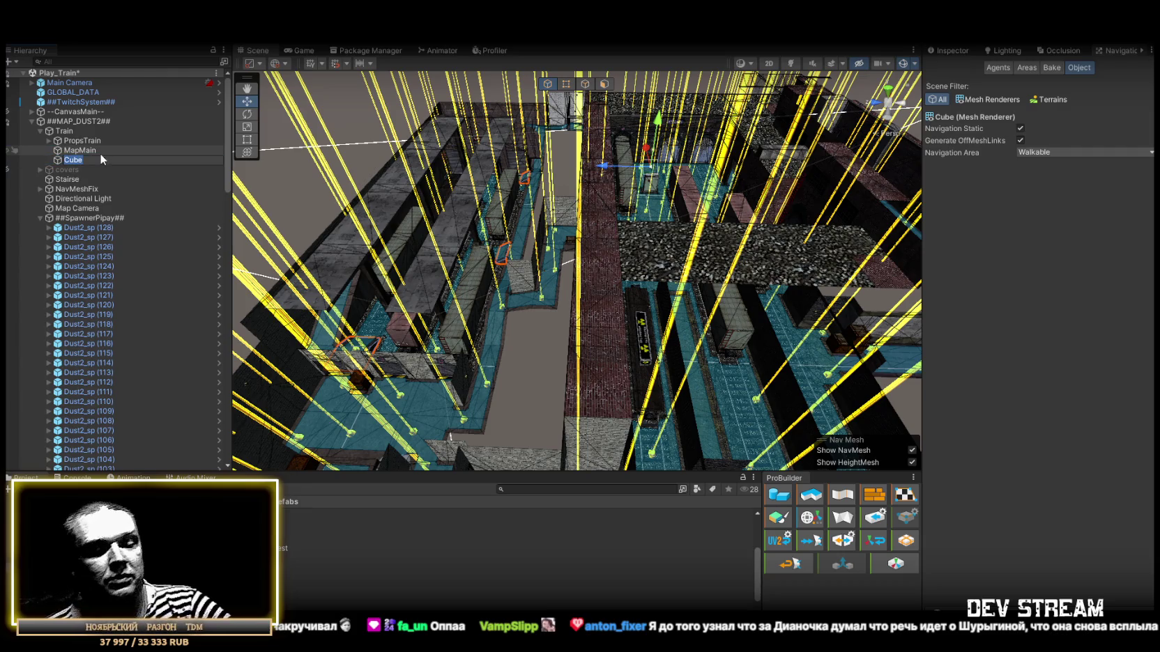
pyautogui.write('MapS')
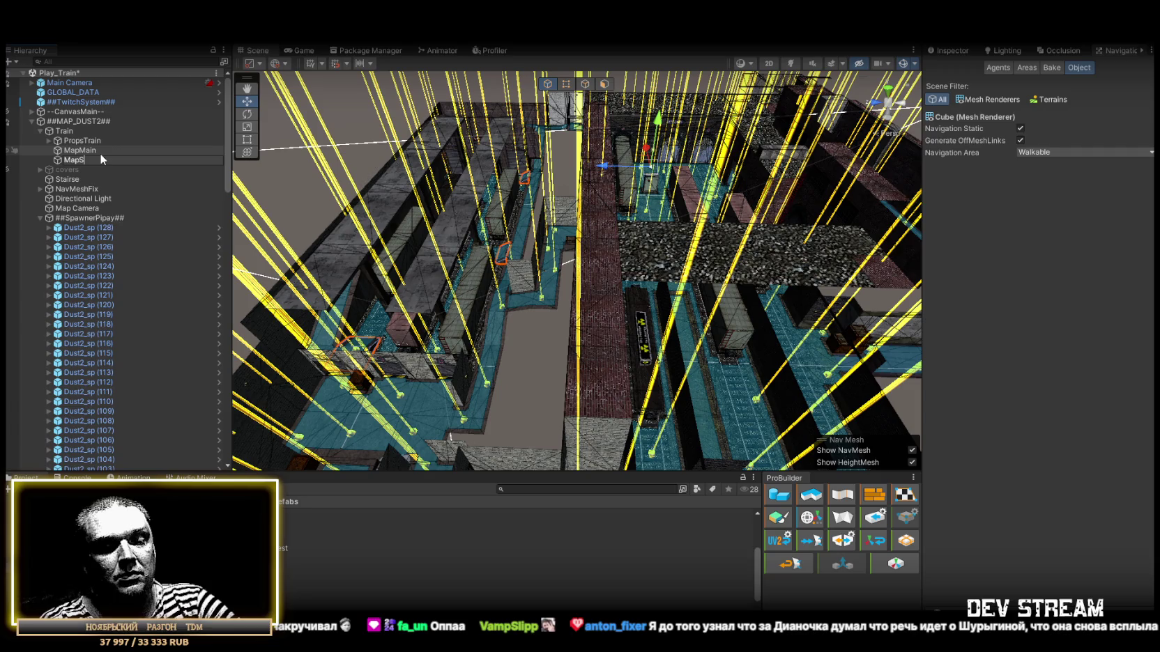
pyautogui.write('tairs')
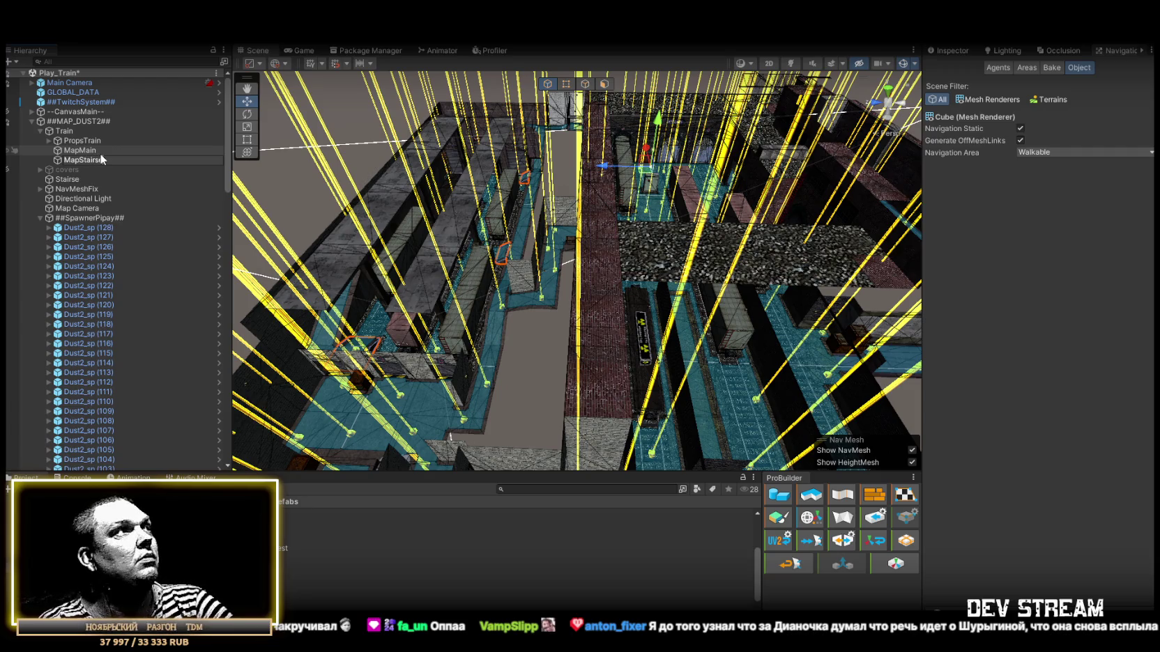
# Commit the name MapStairse, view its Inspector properties, and collapse ##MAP_DUST2##
pyautogui.press('Return')
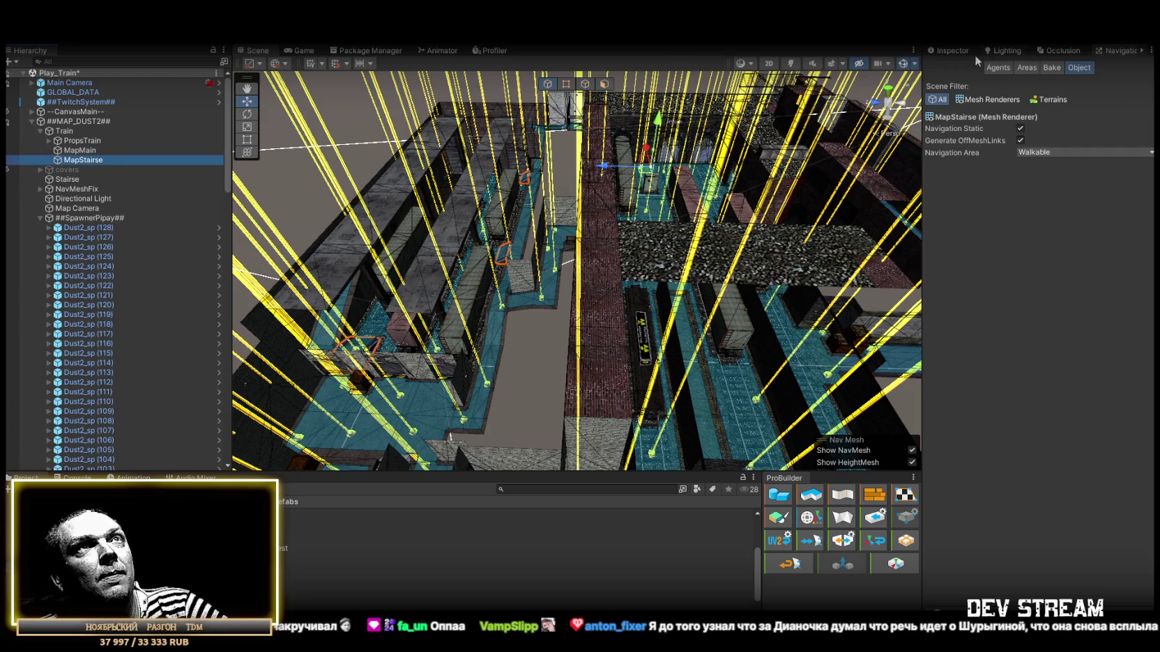
pyautogui.click(948, 50)
pyautogui.moveTo(460, 199); pyautogui.dragTo(142, 181)
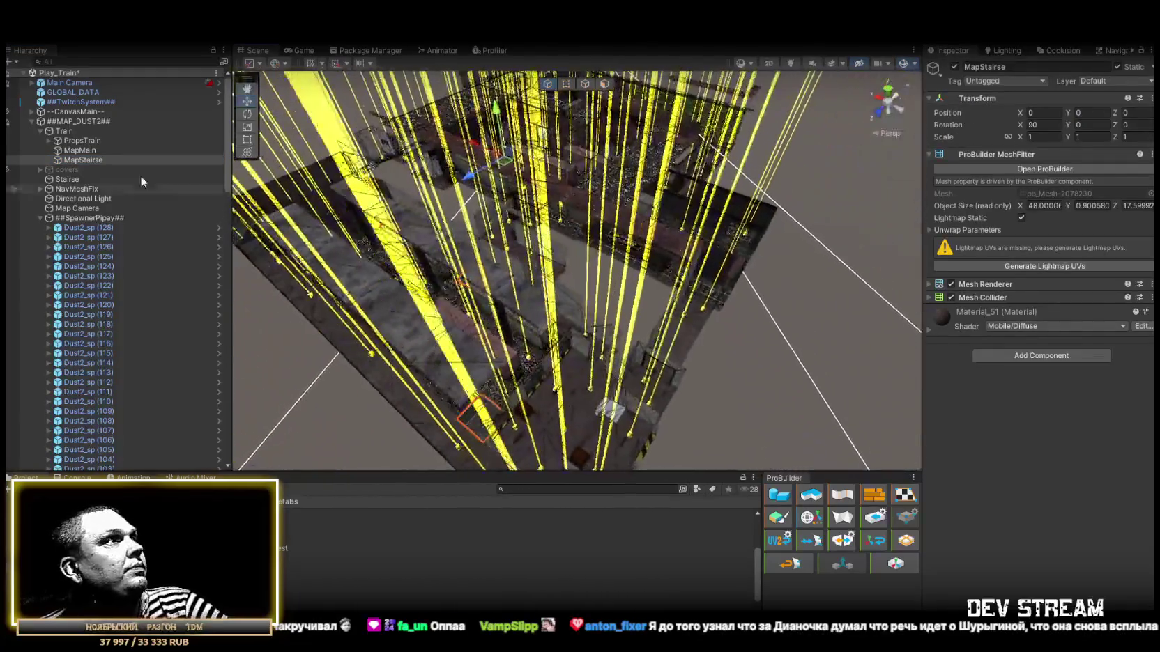
pyautogui.click(31, 122)
pyautogui.moveTo(628, 209); pyautogui.dragTo(672, 210)
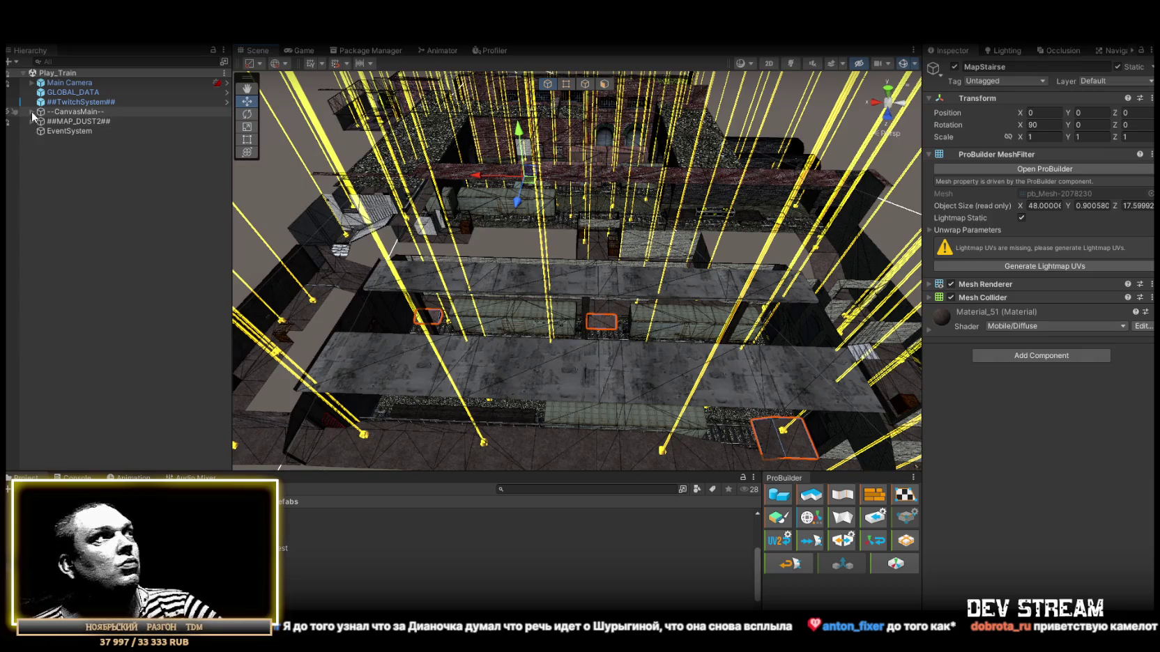
# Rename the ##MAP_DUST2## map root to ##MAP_TRAIN##
pyautogui.click(31, 121)
pyautogui.click(31, 121)
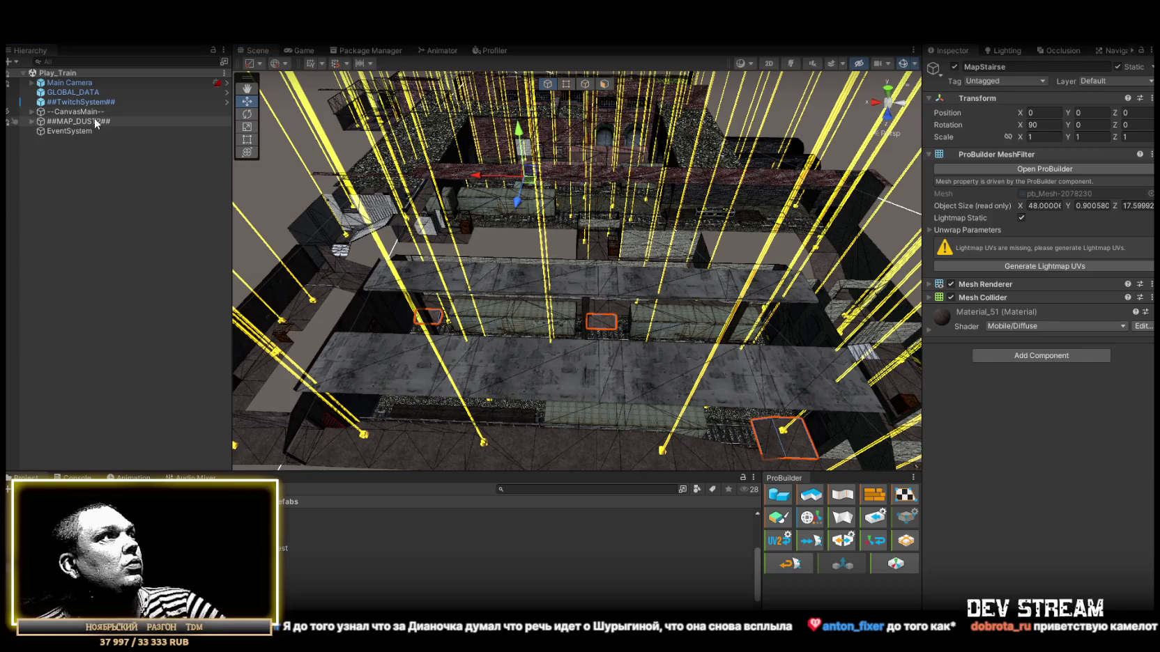
pyautogui.click(81, 122)
pyautogui.doubleClick(82, 122)
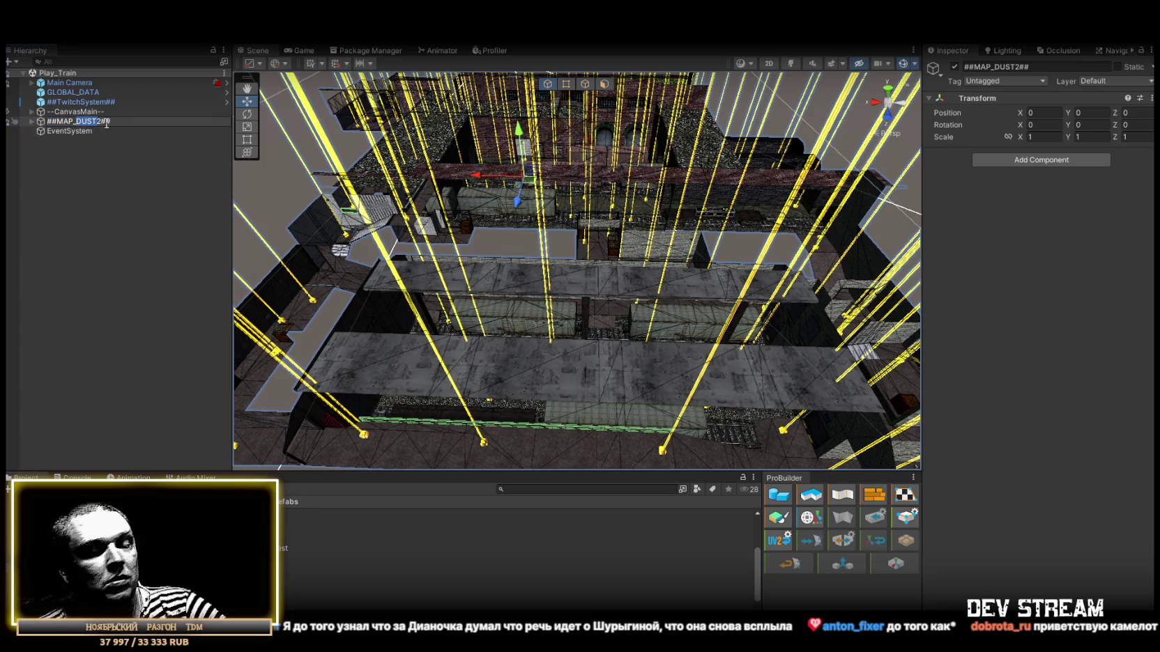
pyautogui.write('TRAIN')
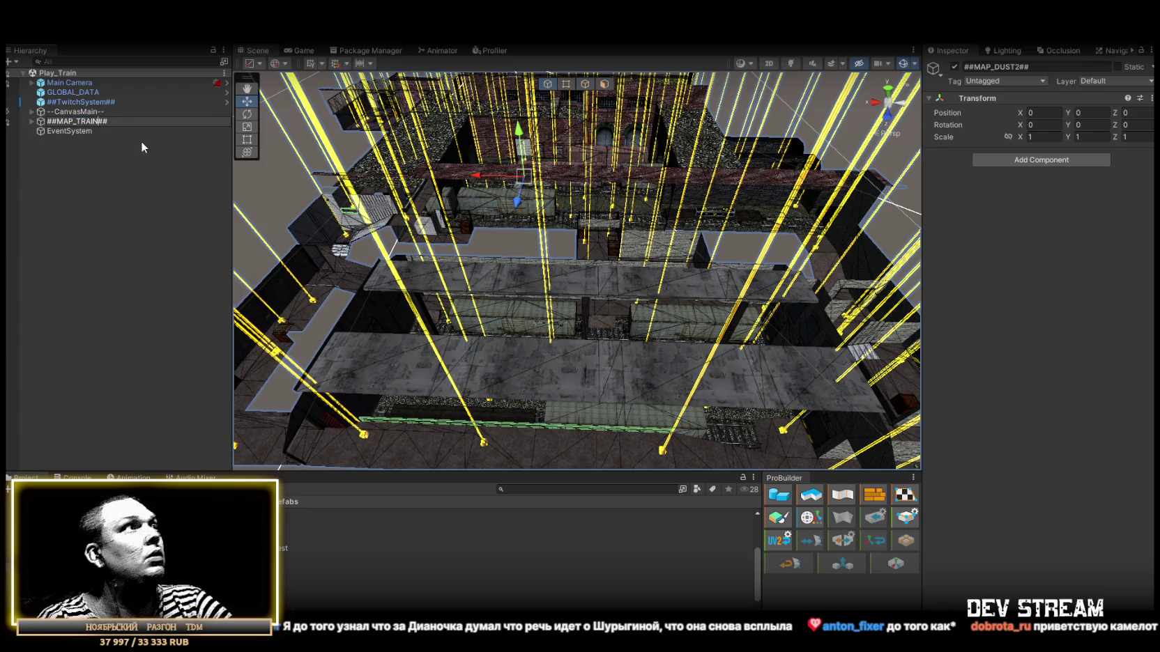
pyautogui.press('Return')
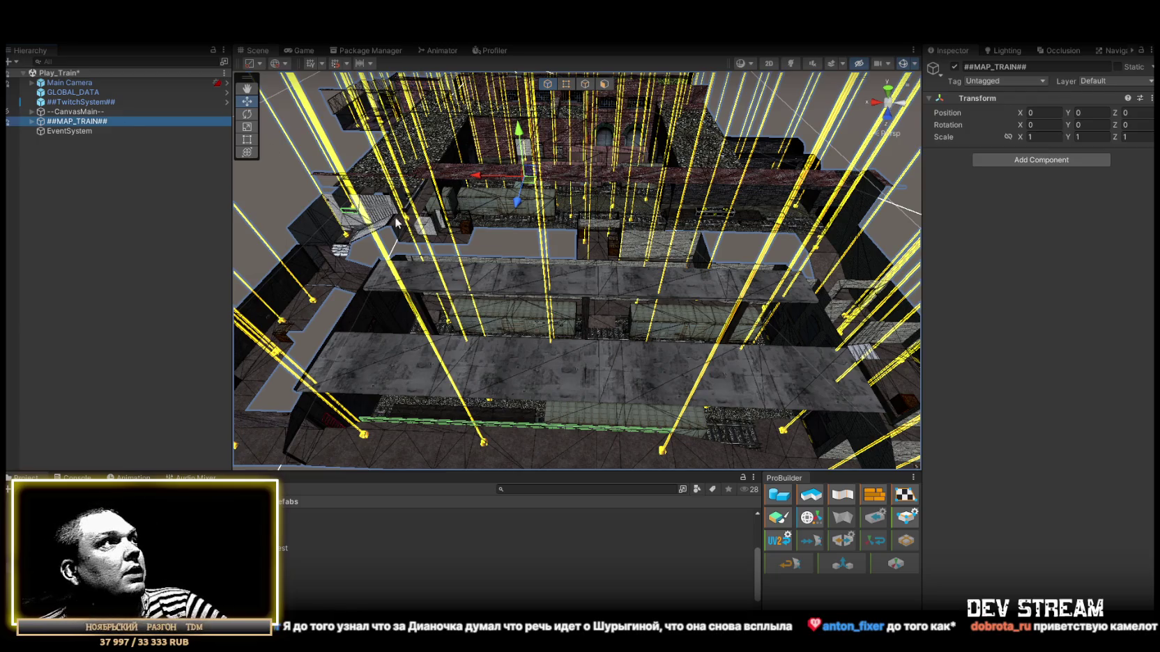
# Drag ##MAP_TRAIN## into the MapsButtons folder to make it a prefab asset
pyautogui.click(32, 121)
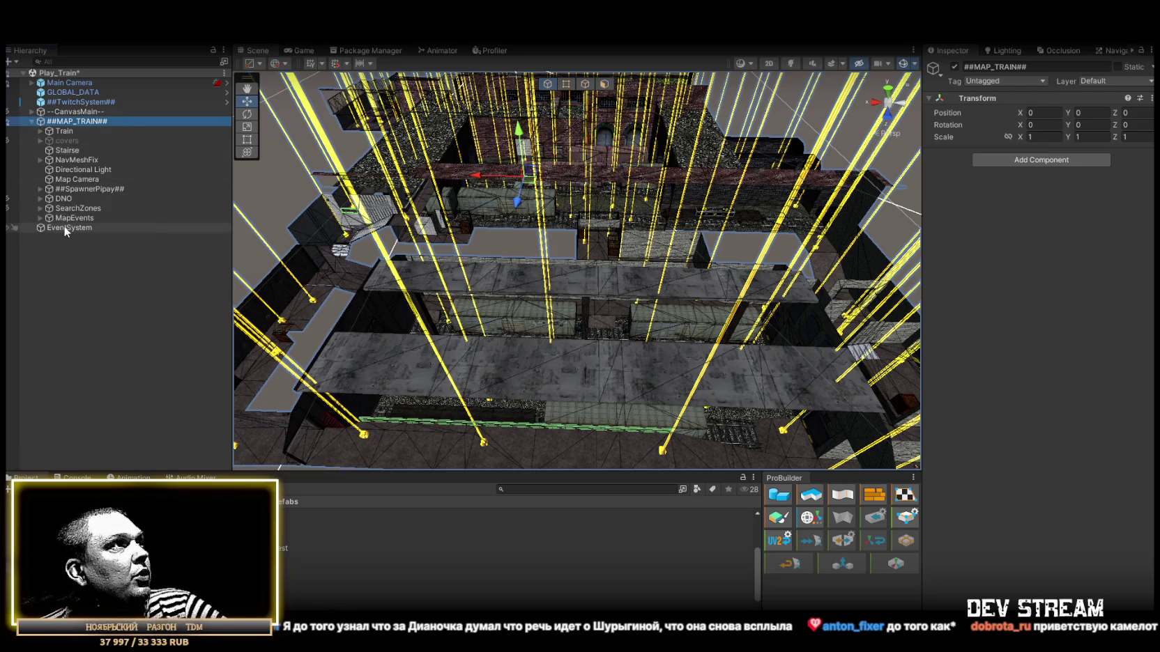
pyautogui.click(32, 123)
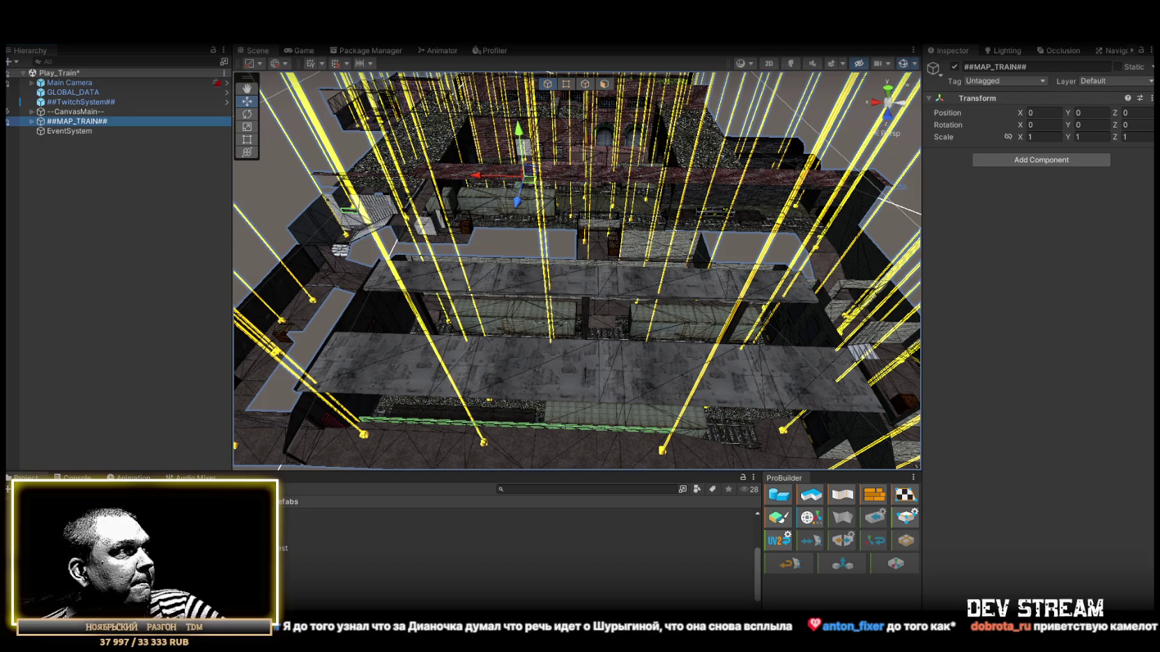
pyautogui.click(42, 551)
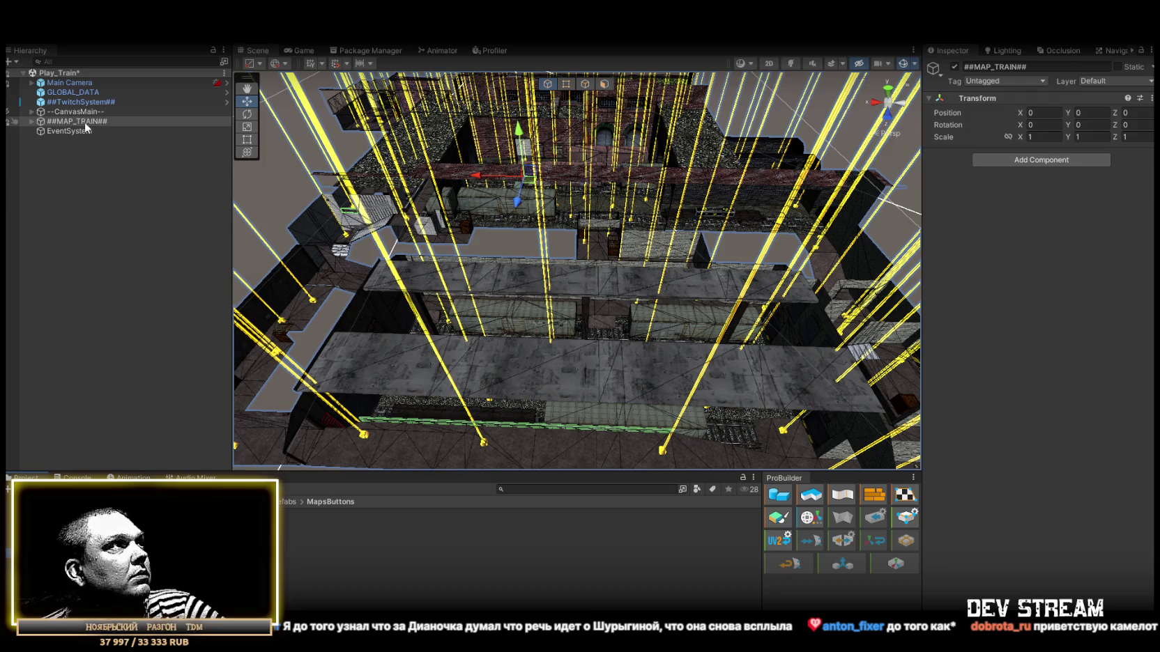
pyautogui.moveTo(77, 122); pyautogui.dragTo(362, 516)
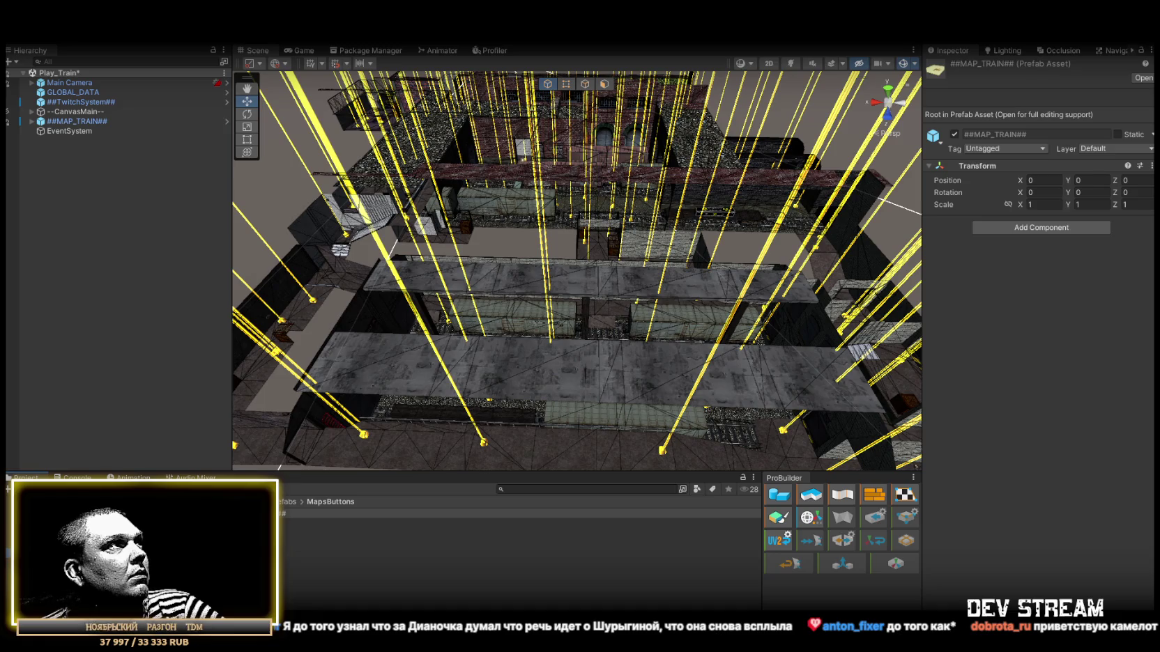
# Inspect the Map_Aztec button prefab in Prefab Mode, then return to Play_Train
pyautogui.click(335, 523)
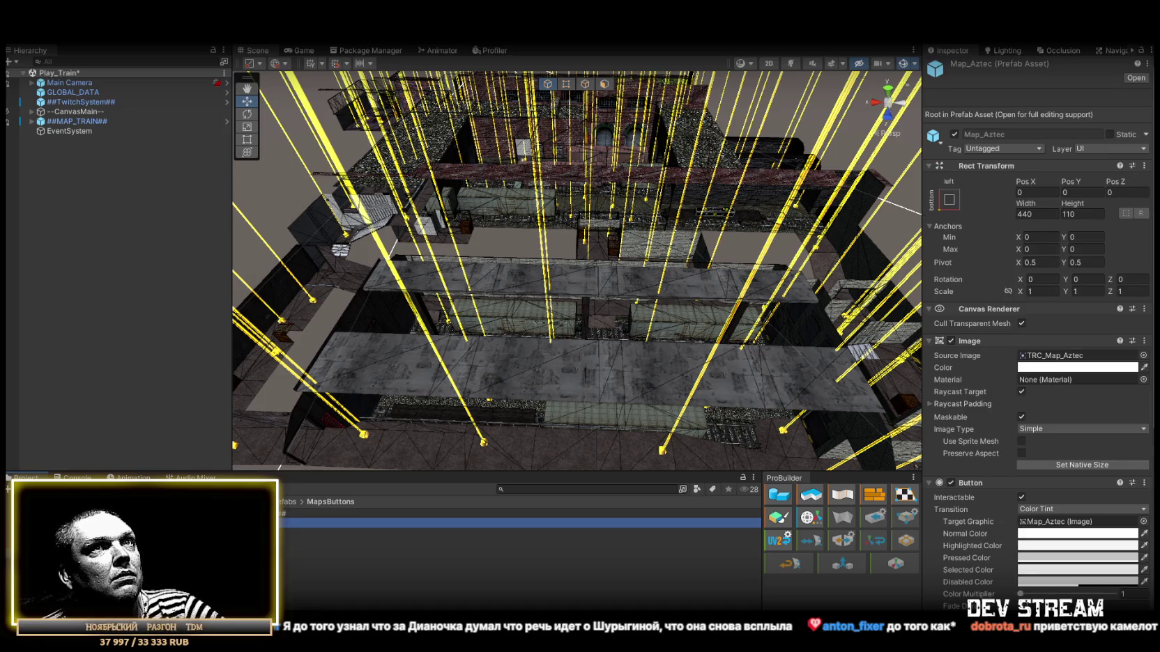
pyautogui.doubleClick(335, 522)
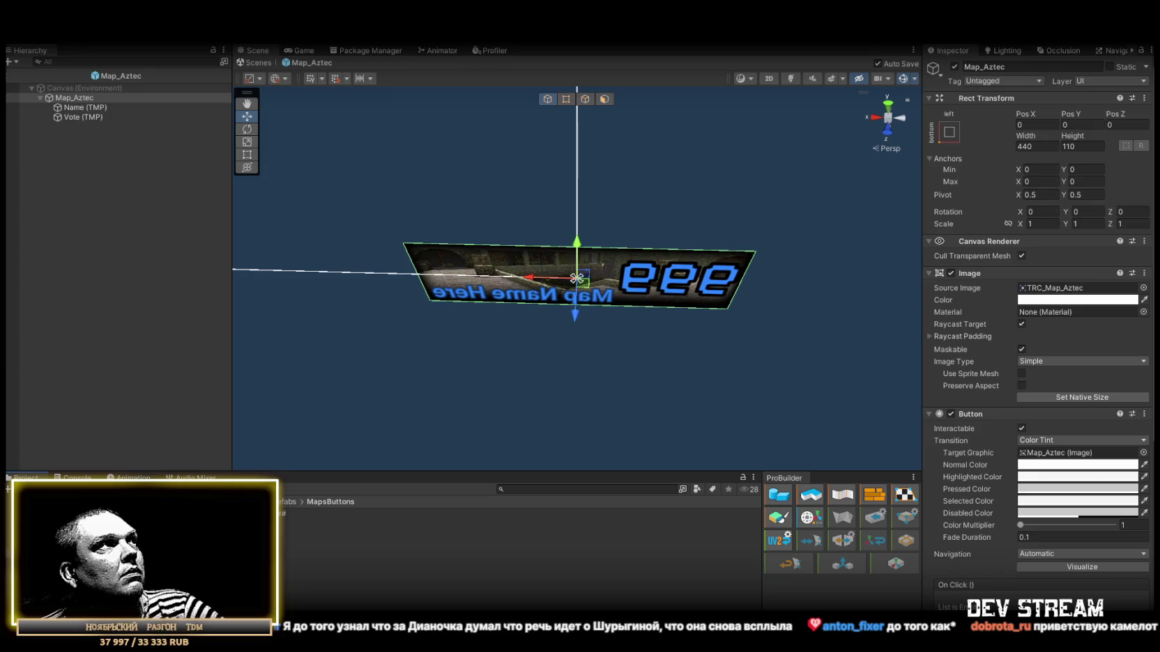
pyautogui.click(255, 62)
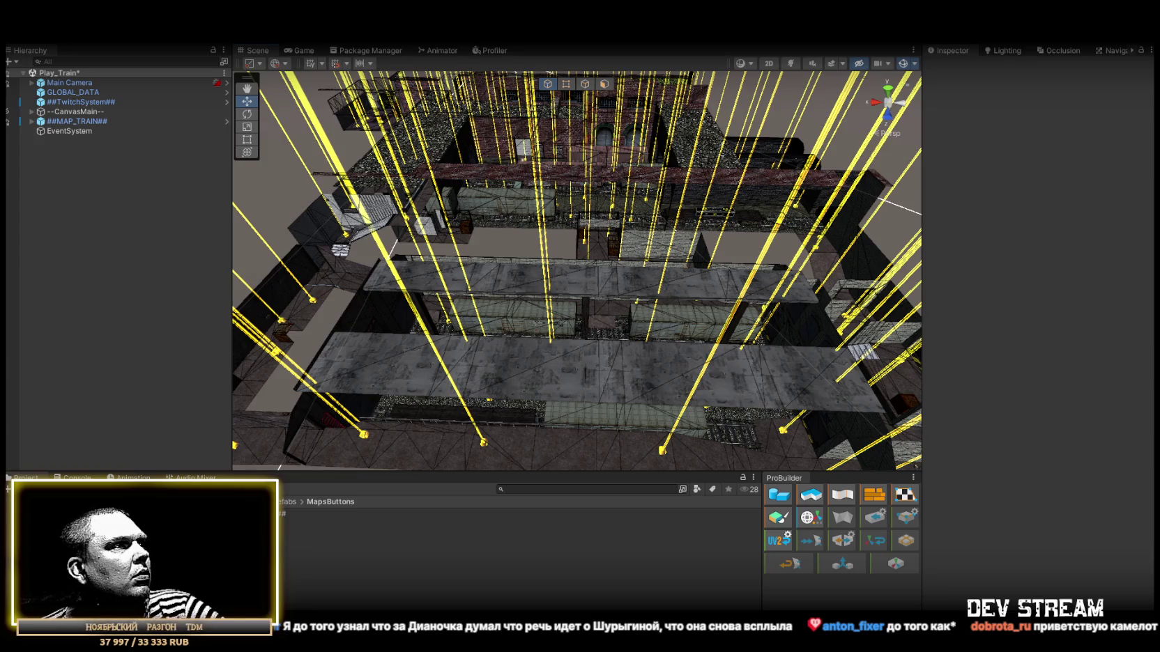
# Delete the newly created map prefab from MapsButtons and save the Play_Train scene
pyautogui.click(418, 513)
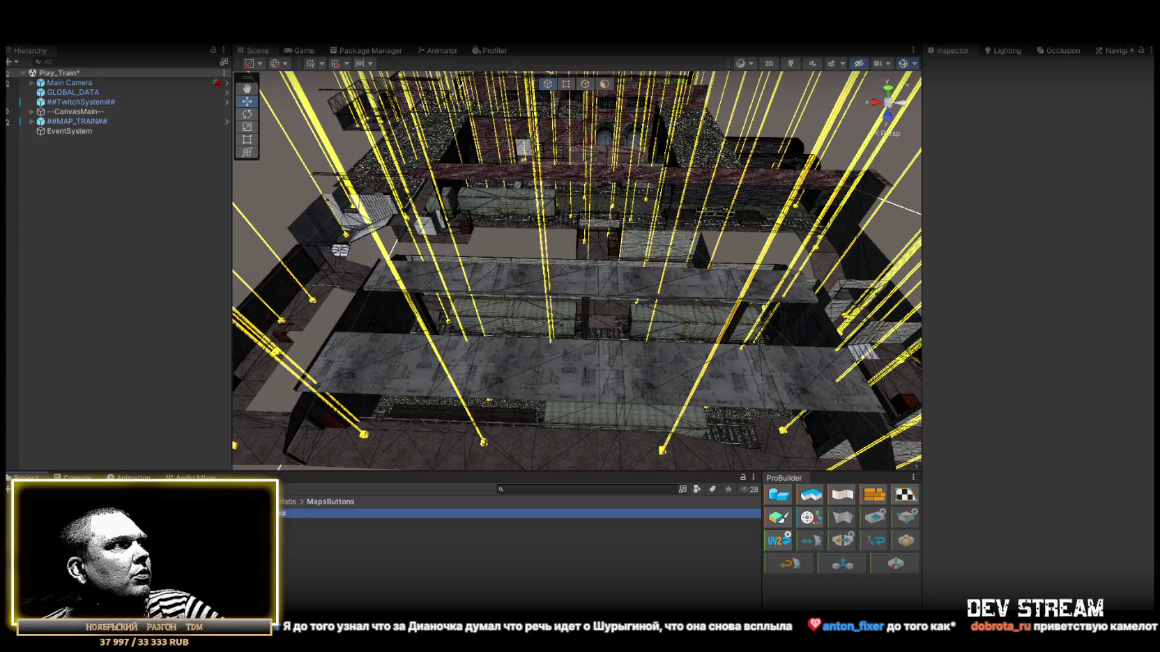
pyautogui.press('Delete')
pyautogui.click(413, 580)
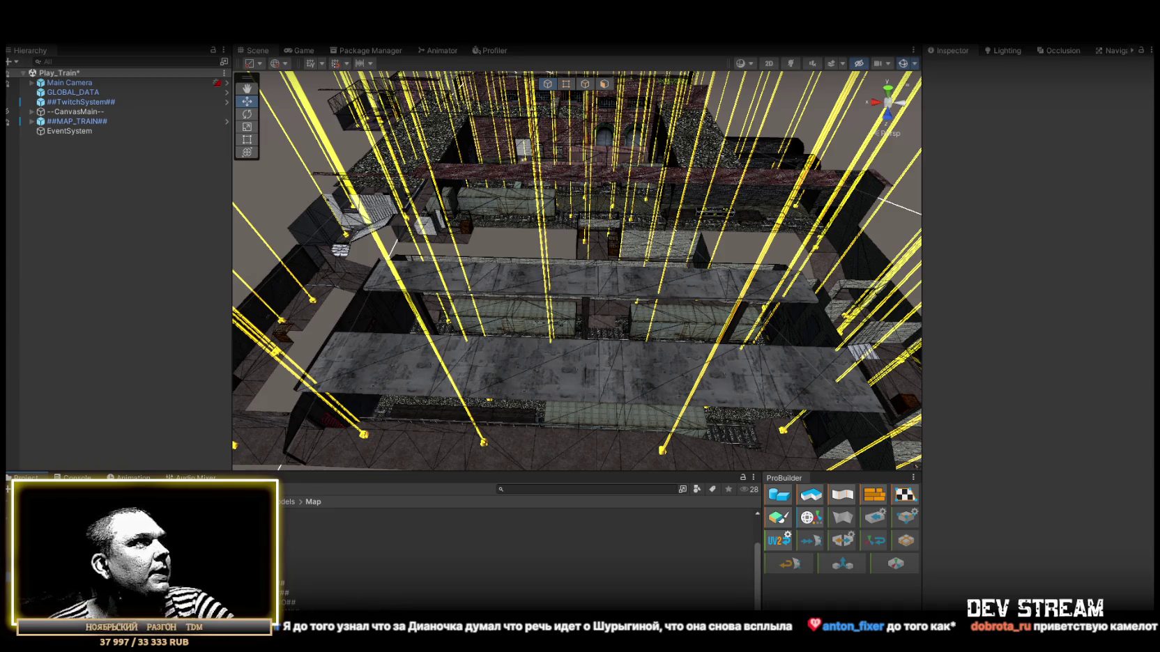
pyautogui.hotkey('ctrl', 's')
pyautogui.moveTo(402, 264); pyautogui.dragTo(554, 187)
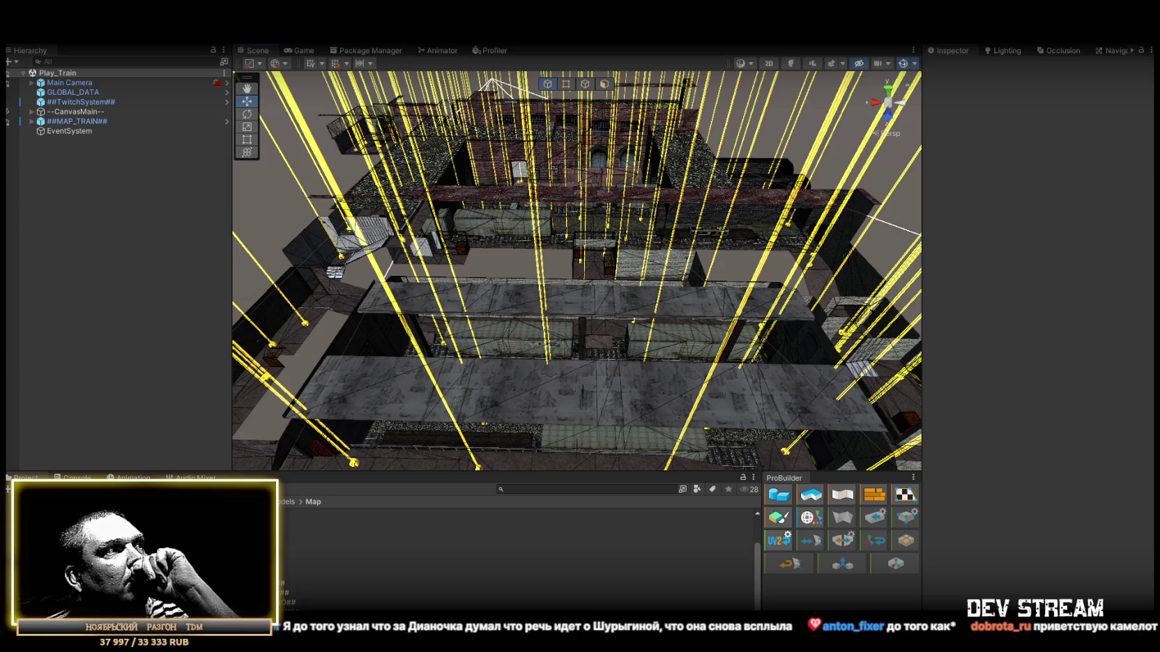
pyautogui.click(139, 537)
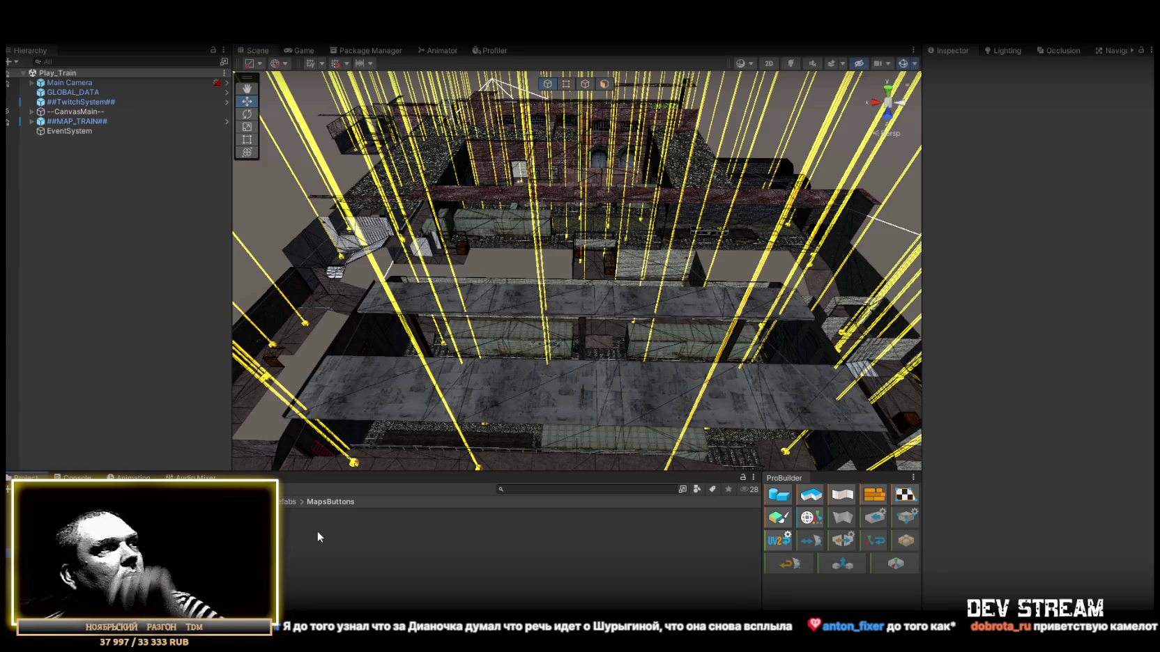
# Delete the duplicate Map_Aztec 1 button prefab
pyautogui.click(281, 513)
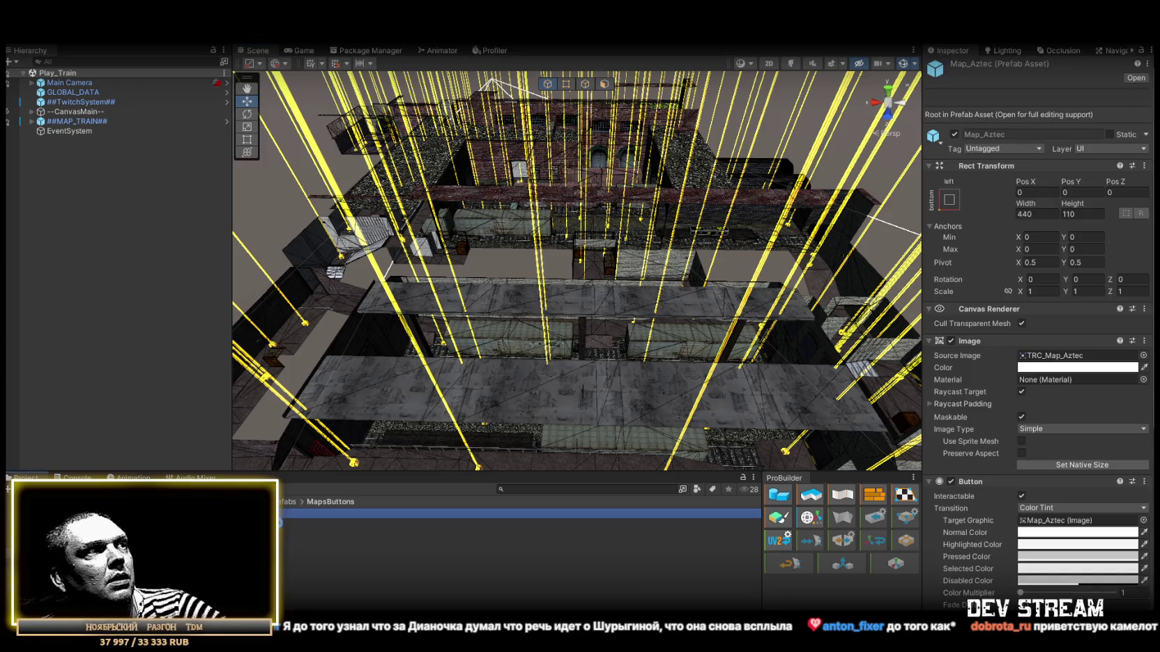
pyautogui.click(330, 516)
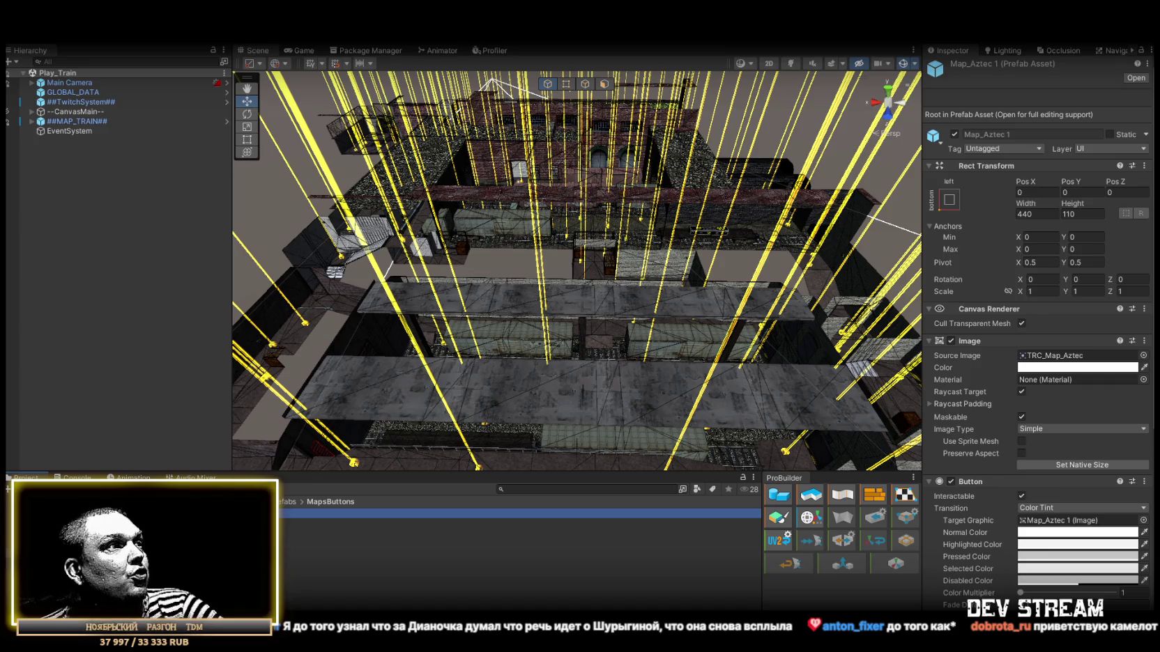
pyautogui.press('Delete')
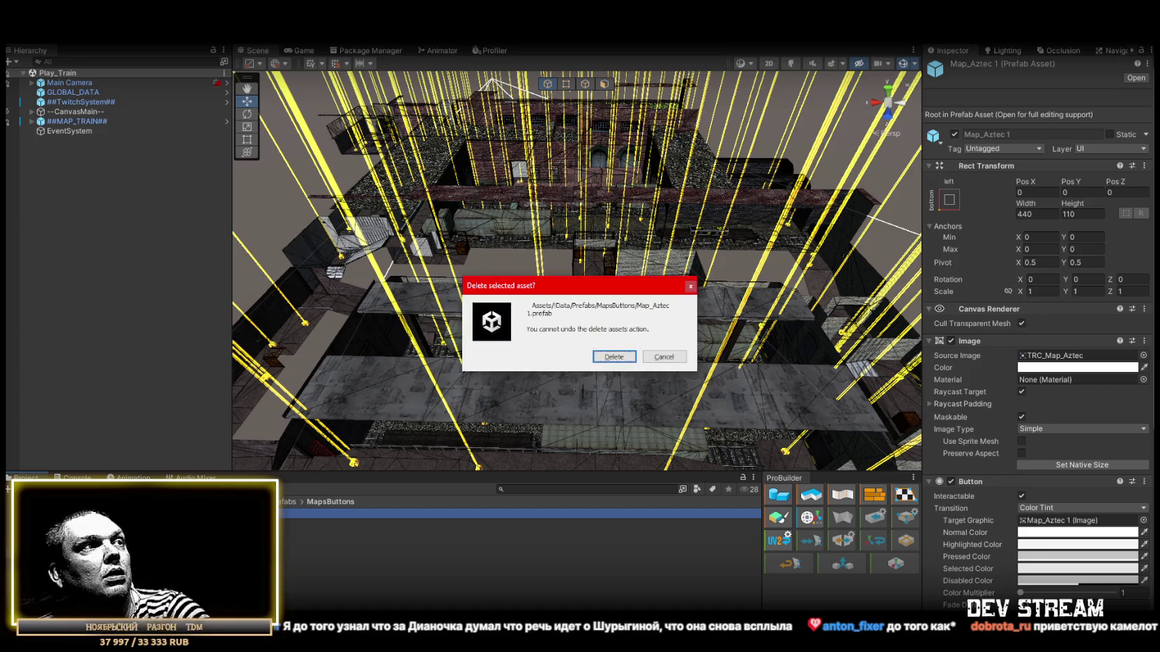
pyautogui.click(609, 358)
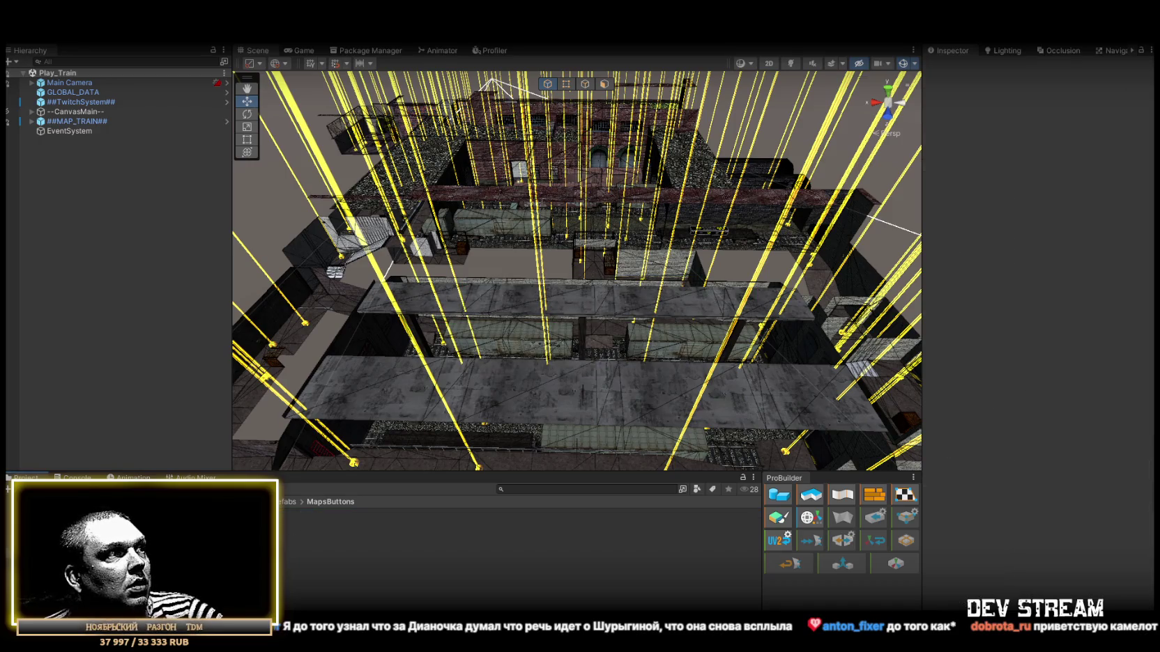
# Set the Map_Train button's Source Image to the TRC_Map_Train sprite
pyautogui.click(419, 581)
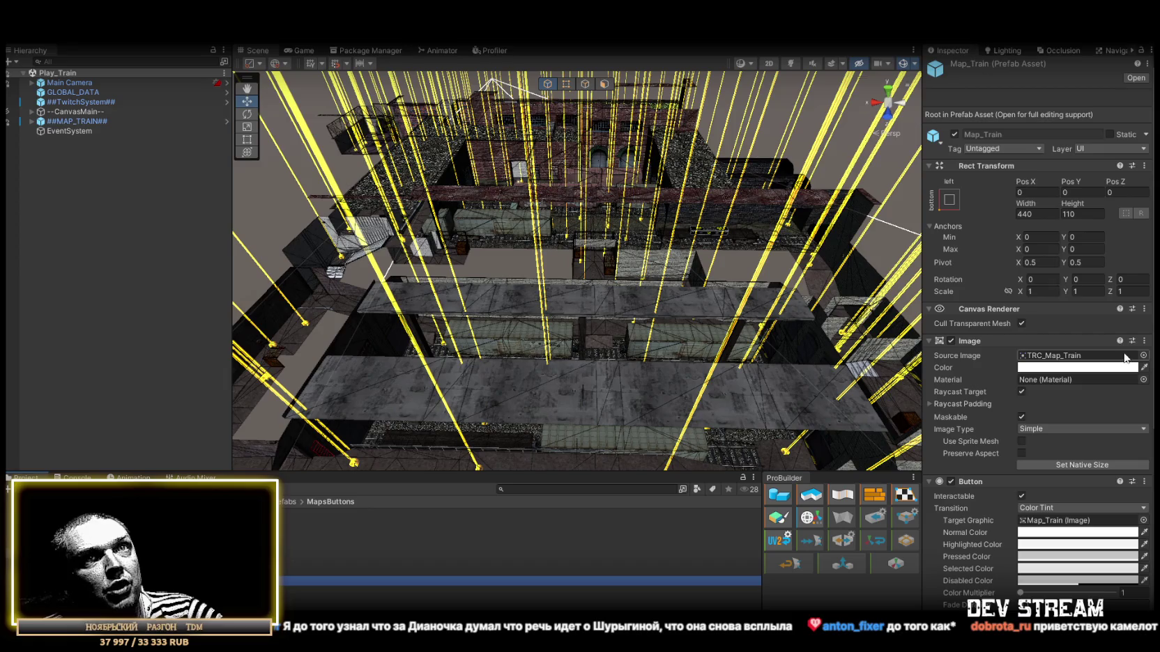
pyautogui.click(1143, 356)
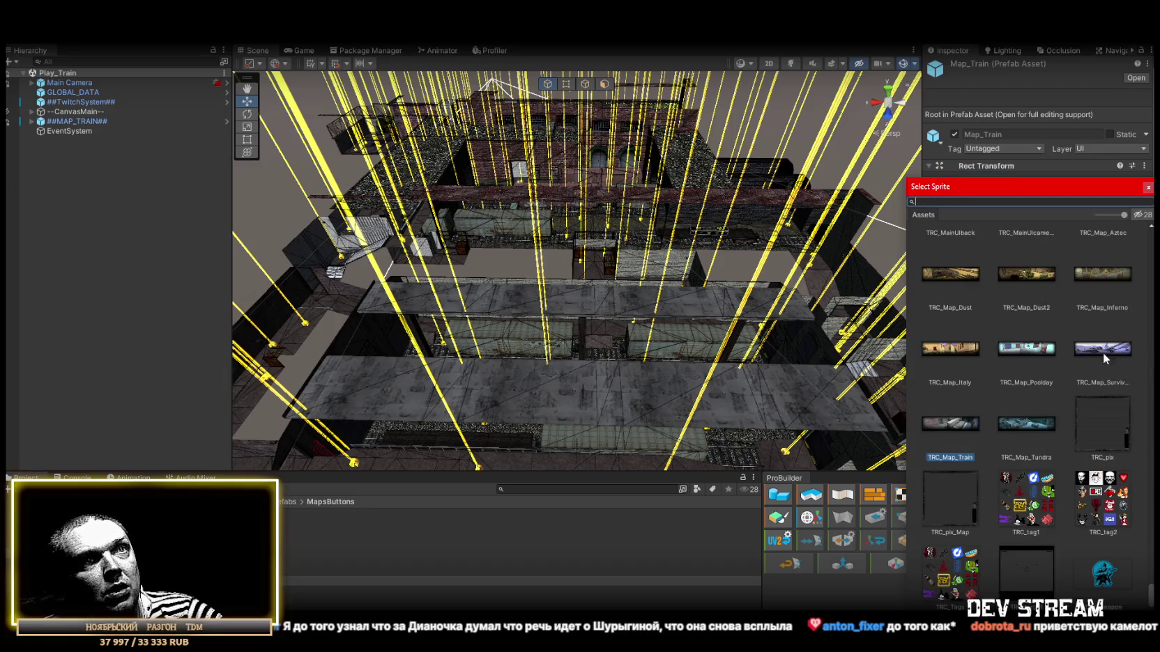
pyautogui.click(1147, 187)
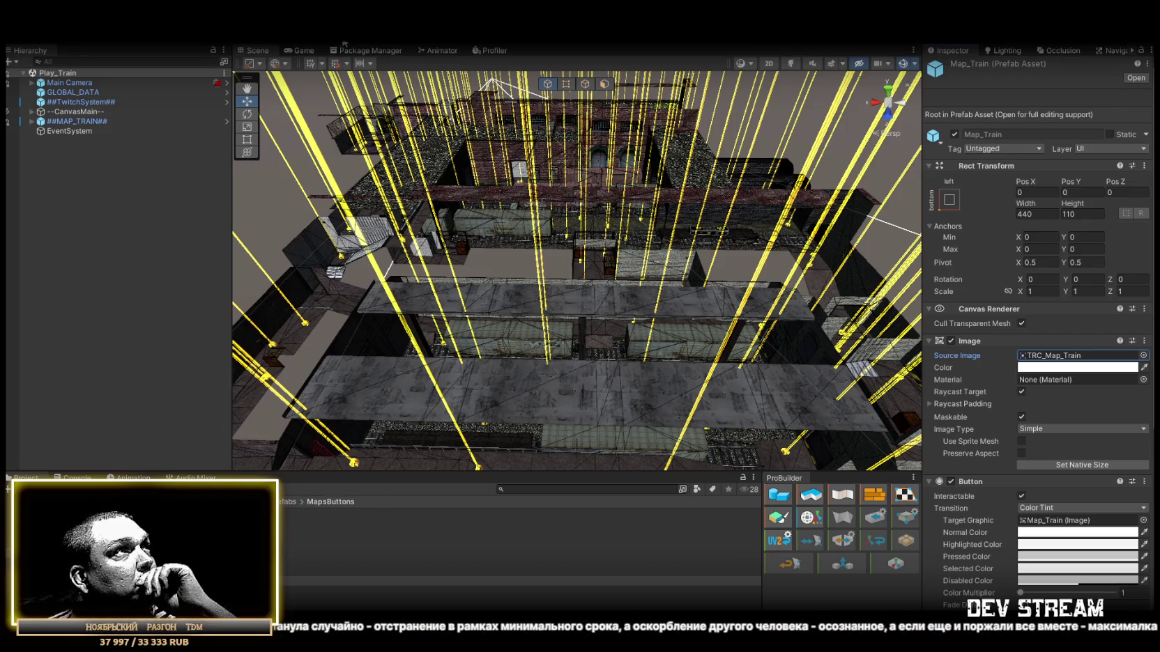
pyautogui.click(293, 51)
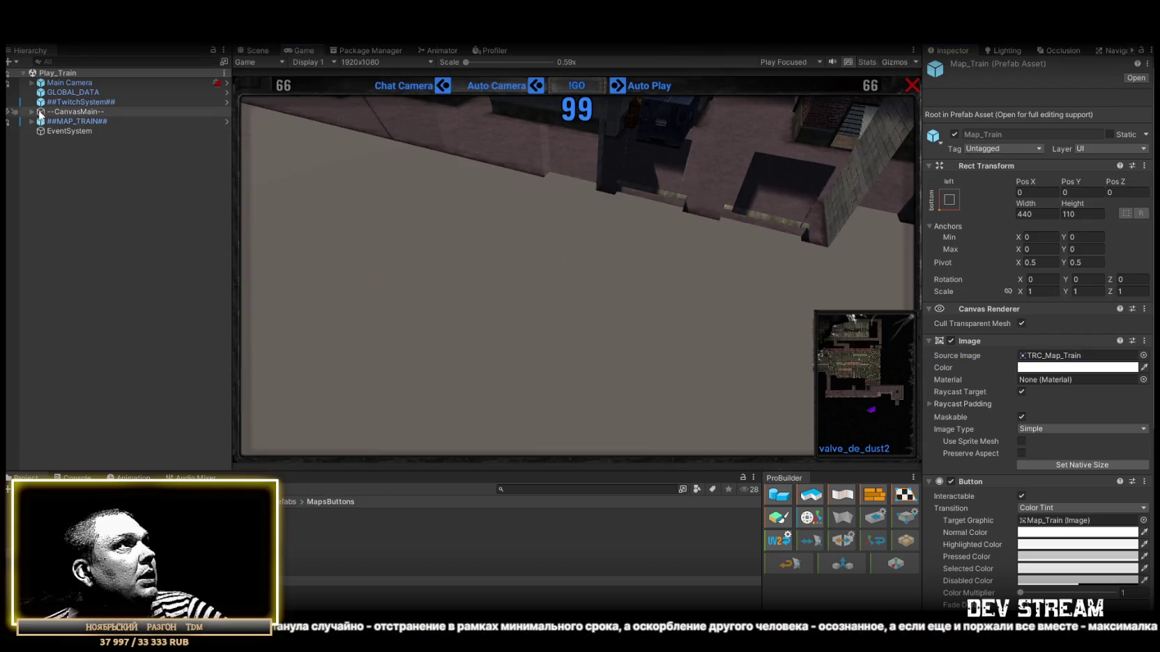
# Select the Map Camera under ##MAP_TRAIN## and shift its X and Z position
pyautogui.click(31, 122)
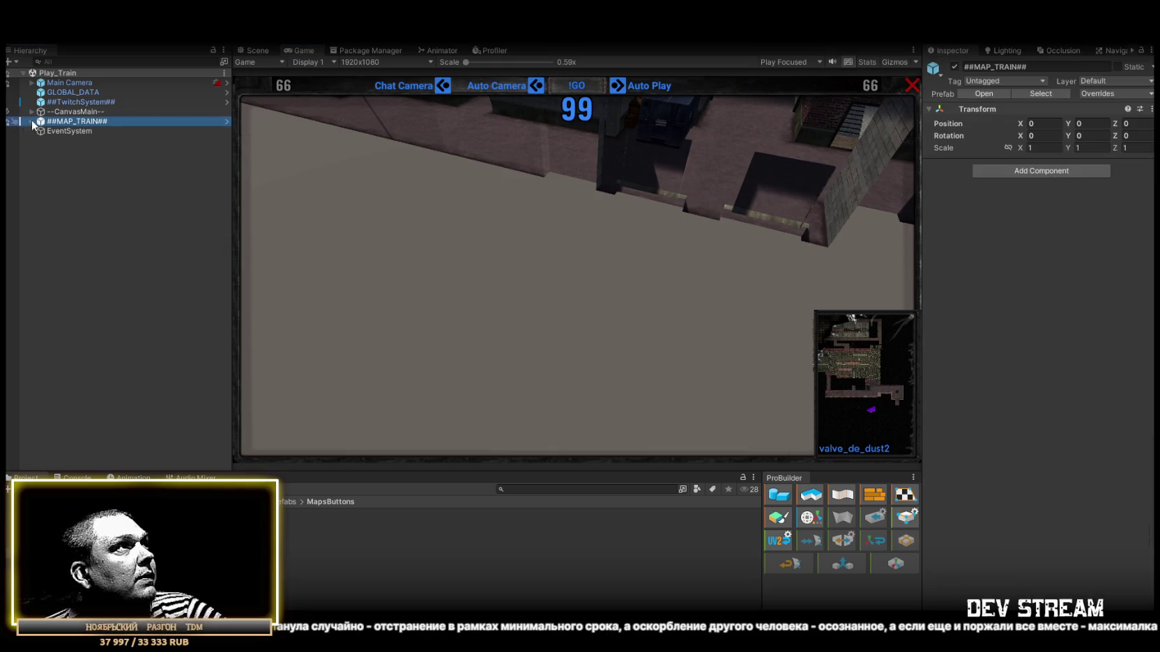
pyautogui.click(32, 121)
pyautogui.click(76, 218)
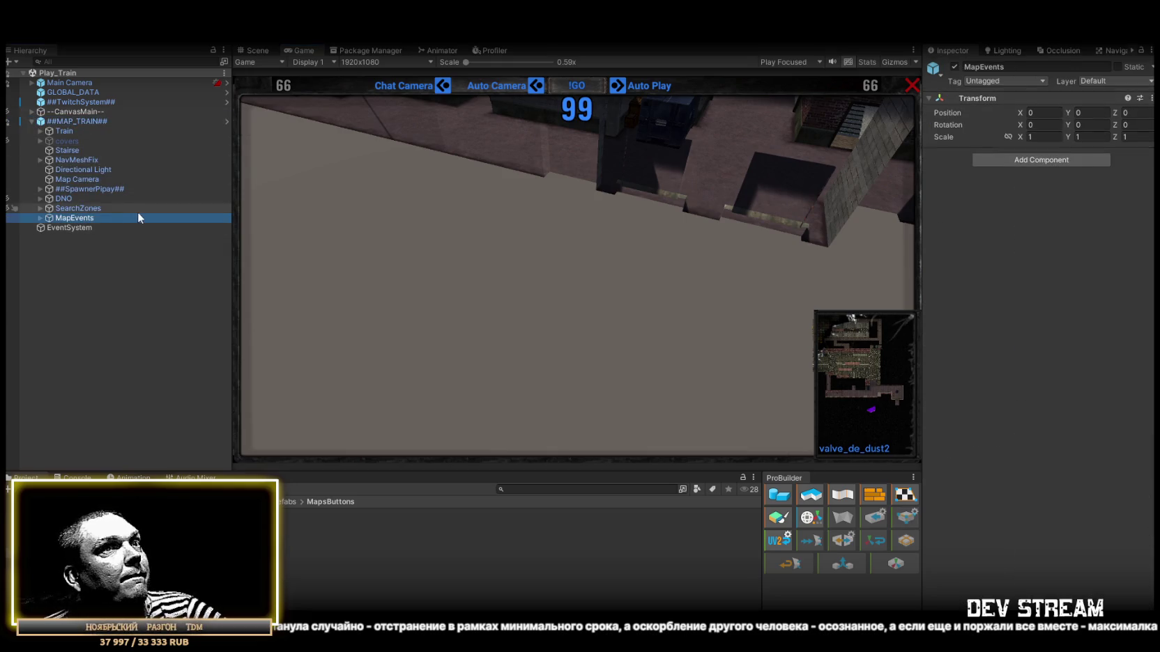
pyautogui.click(77, 178)
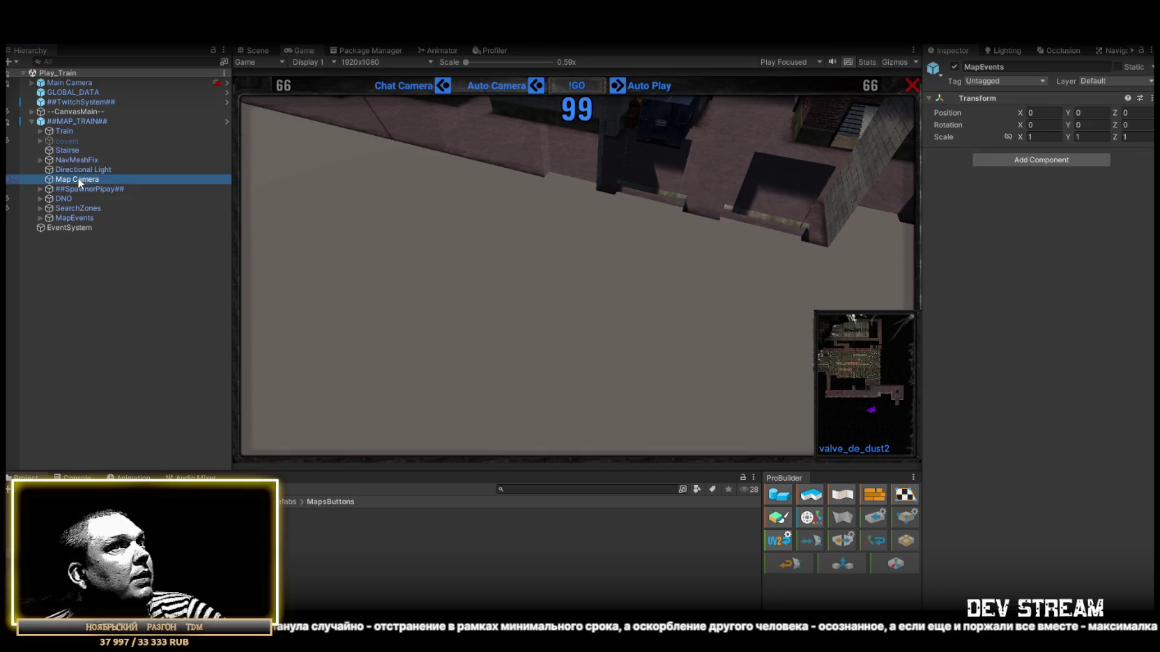
pyautogui.moveTo(1020, 113); pyautogui.dragTo(972, 111)
pyautogui.moveTo(648, 91); pyautogui.dragTo(821, 95)
pyautogui.write('3')
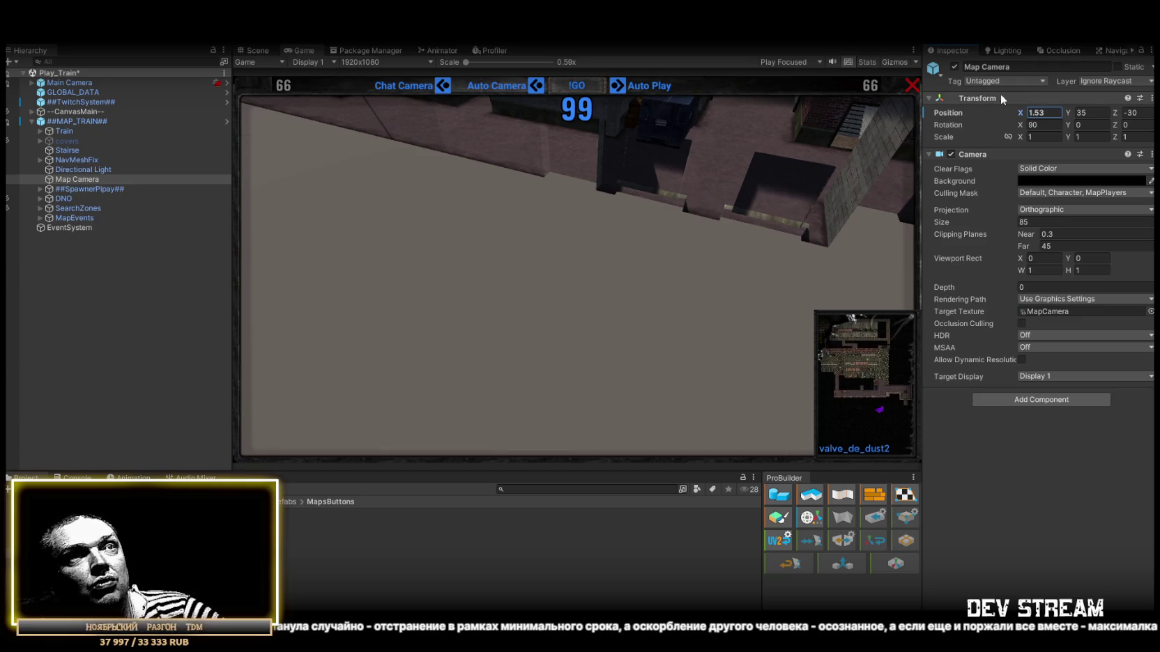
pyautogui.moveTo(1115, 116)
pyautogui.mouseDown()
pyautogui.moveTo(1158, 116)
pyautogui.moveTo(125, 123)
pyautogui.moveTo(196, 121)
pyautogui.moveTo(143, 117)
pyautogui.mouseUp()
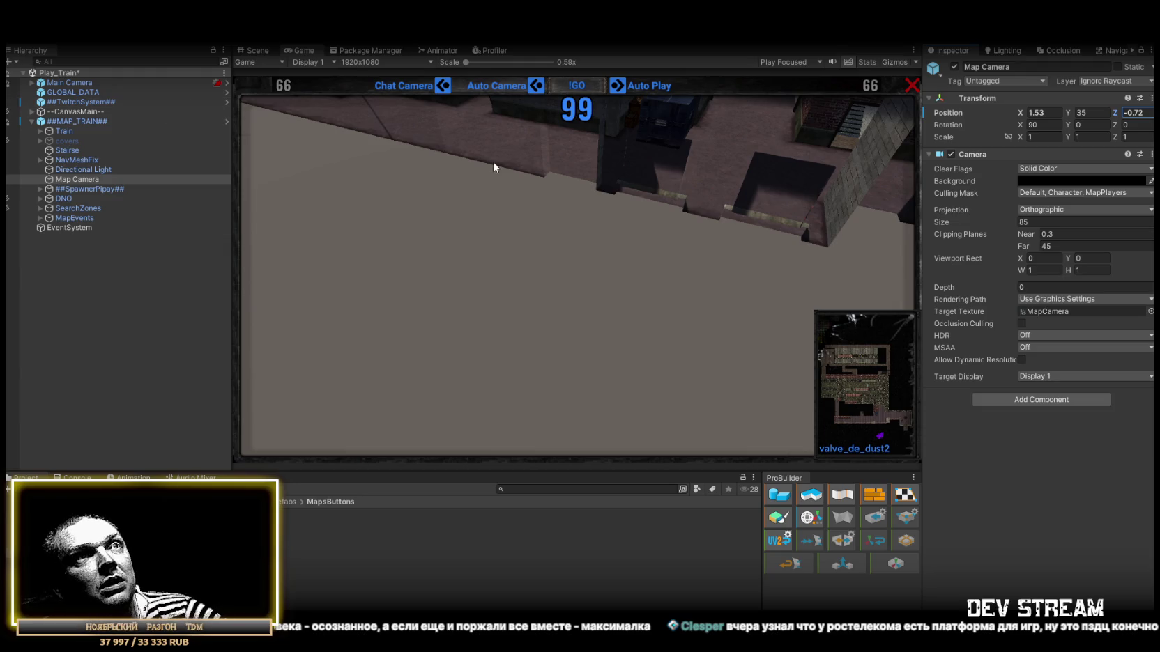
# Nudge the Map Camera's position and set its camera Size to 82
pyautogui.click(1021, 114)
pyautogui.moveTo(1021, 113); pyautogui.dragTo(1015, 108)
pyautogui.moveTo(1115, 113)
pyautogui.mouseDown()
pyautogui.moveTo(93, 117)
pyautogui.moveTo(319, 125)
pyautogui.moveTo(263, 128)
pyautogui.mouseUp()
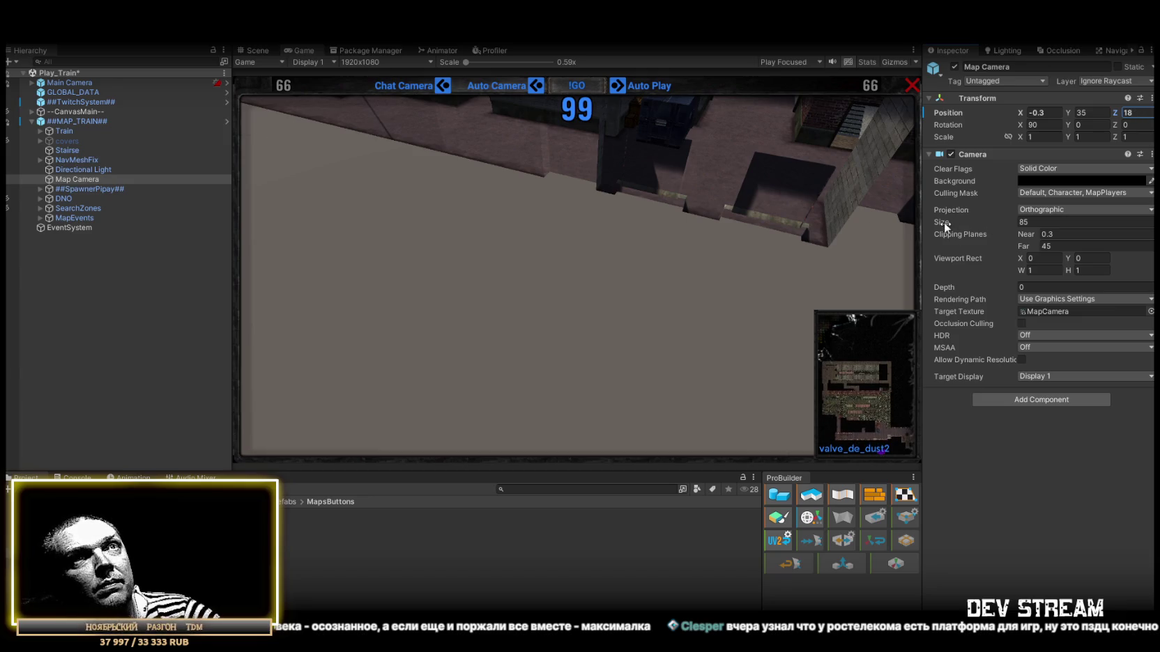
pyautogui.moveTo(1019, 115)
pyautogui.mouseDown()
pyautogui.moveTo(1008, 111)
pyautogui.moveTo(1072, 117)
pyautogui.mouseUp()
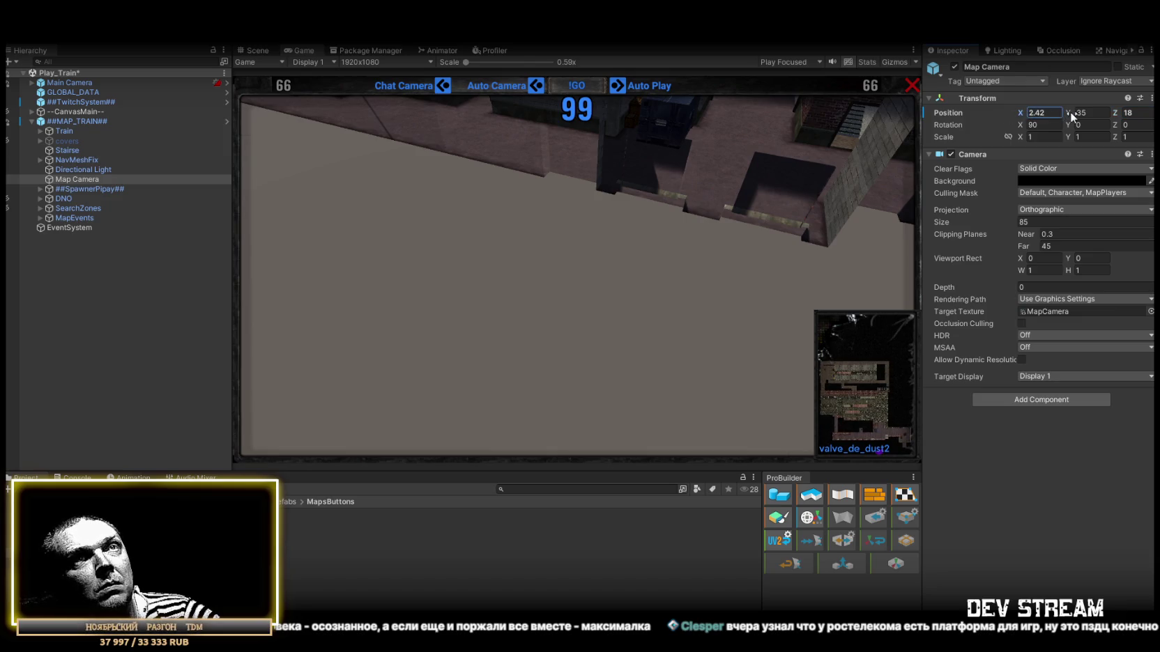
pyautogui.write('2')
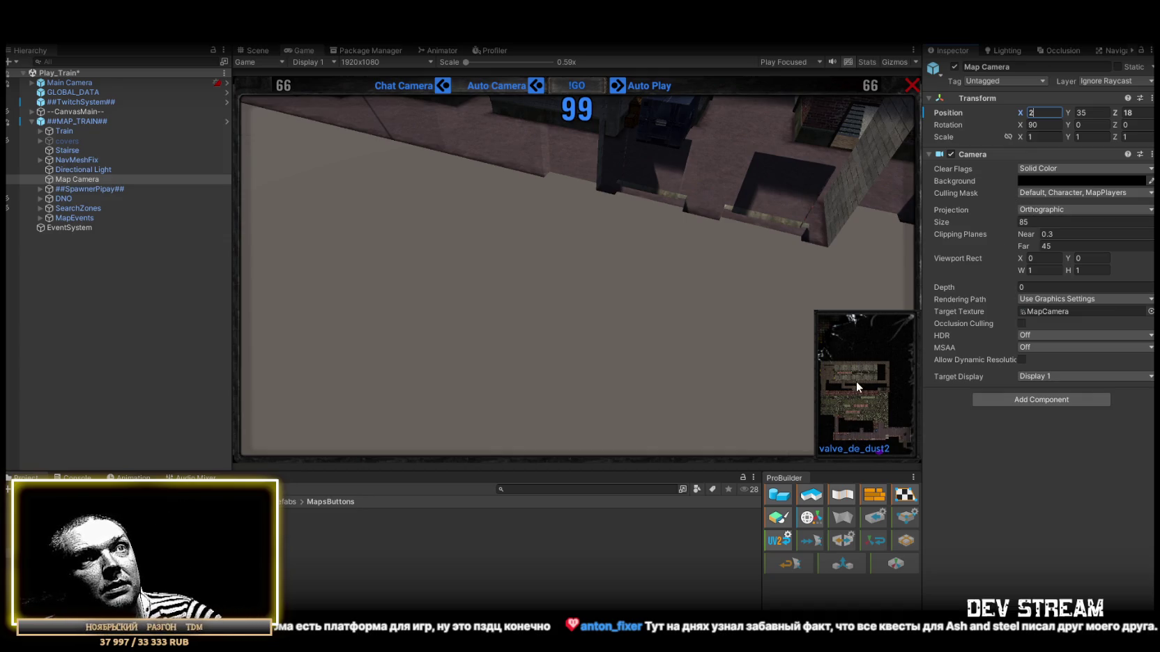
pyautogui.moveTo(956, 223)
pyautogui.mouseDown()
pyautogui.moveTo(995, 222)
pyautogui.moveTo(937, 228)
pyautogui.mouseUp()
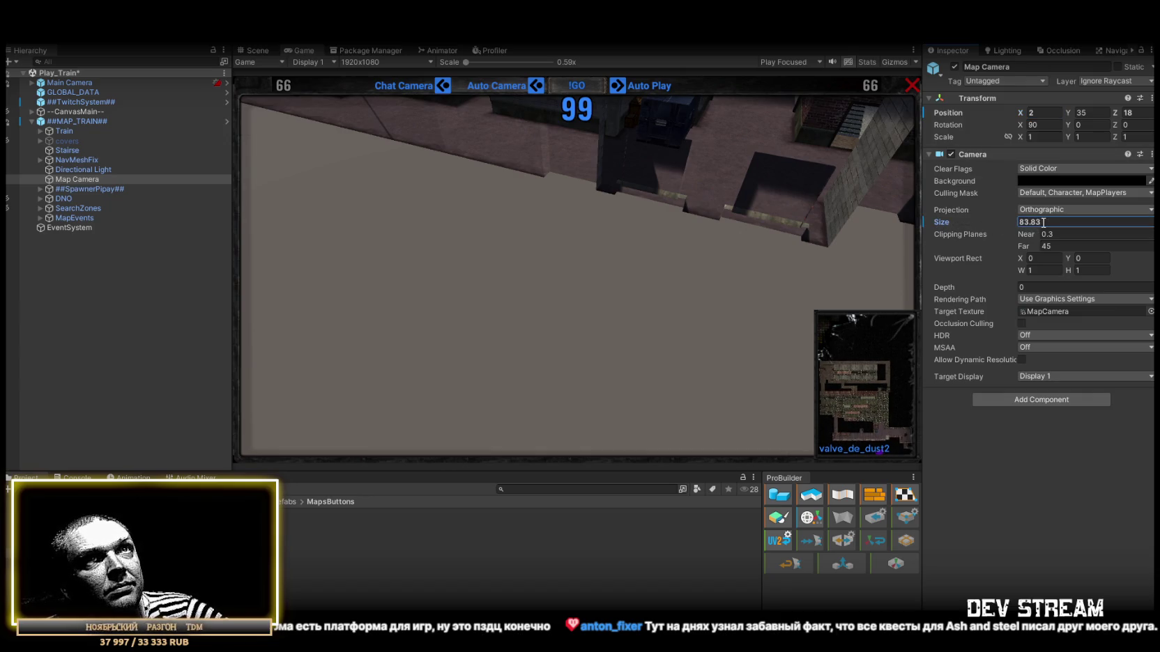
pyautogui.write('82')
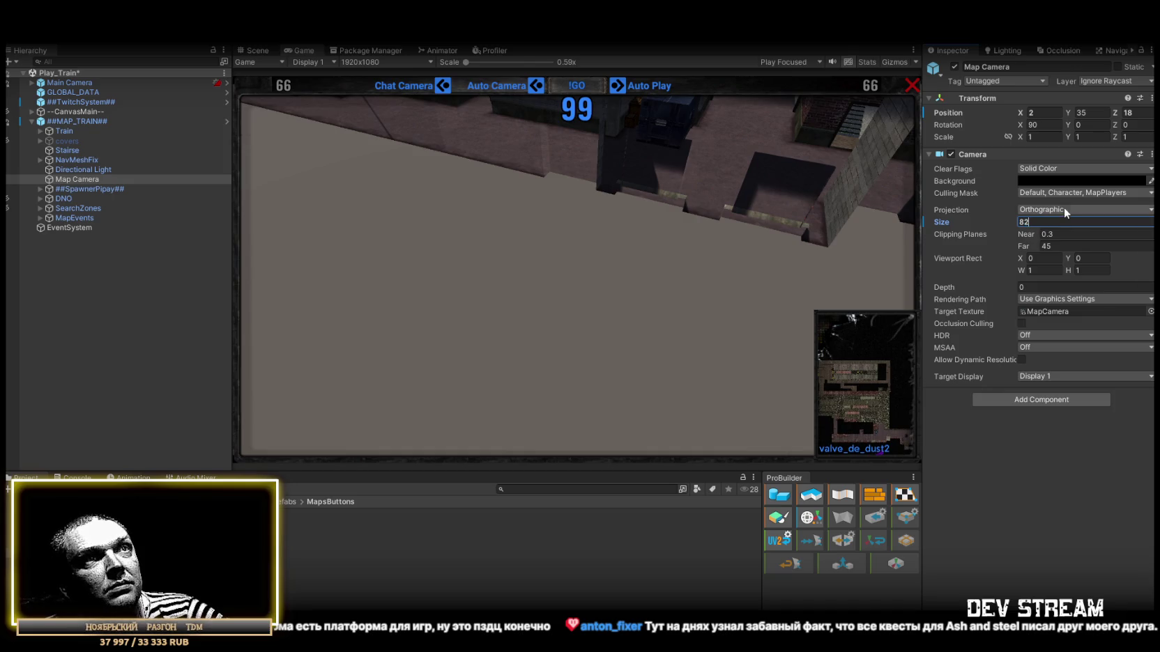
pyautogui.click(1114, 114)
pyautogui.moveTo(1113, 114); pyautogui.dragTo(1090, 113)
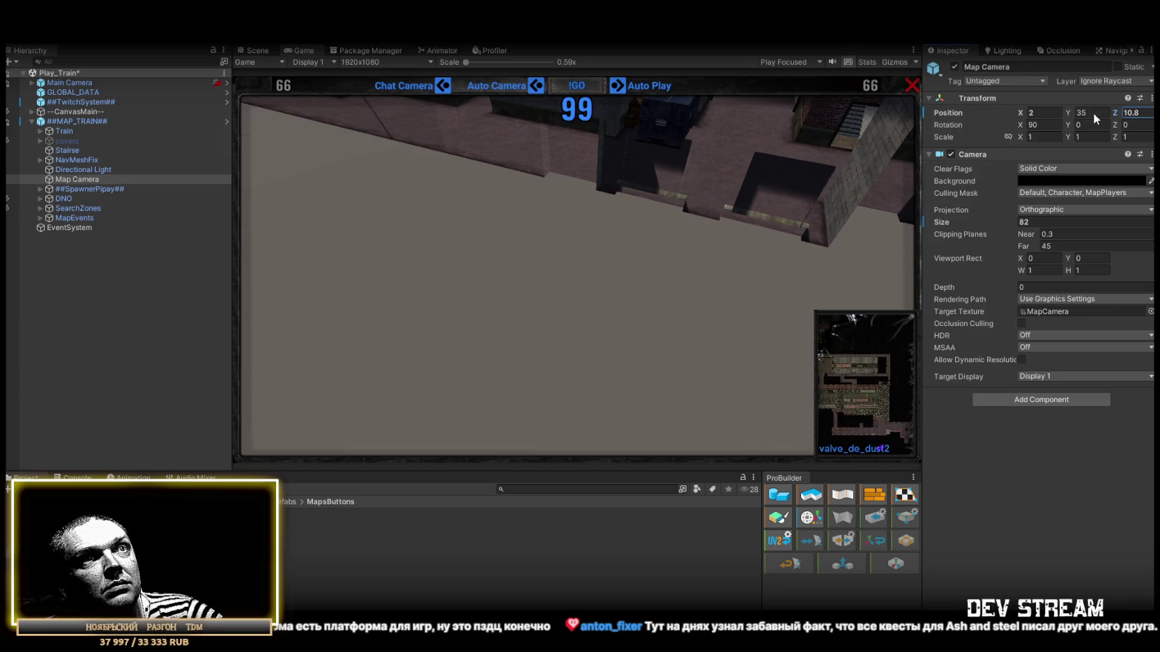
# Set the Map Camera's Y rotation to 180 and retype its Z position
pyautogui.click(1096, 124)
pyautogui.write('180')
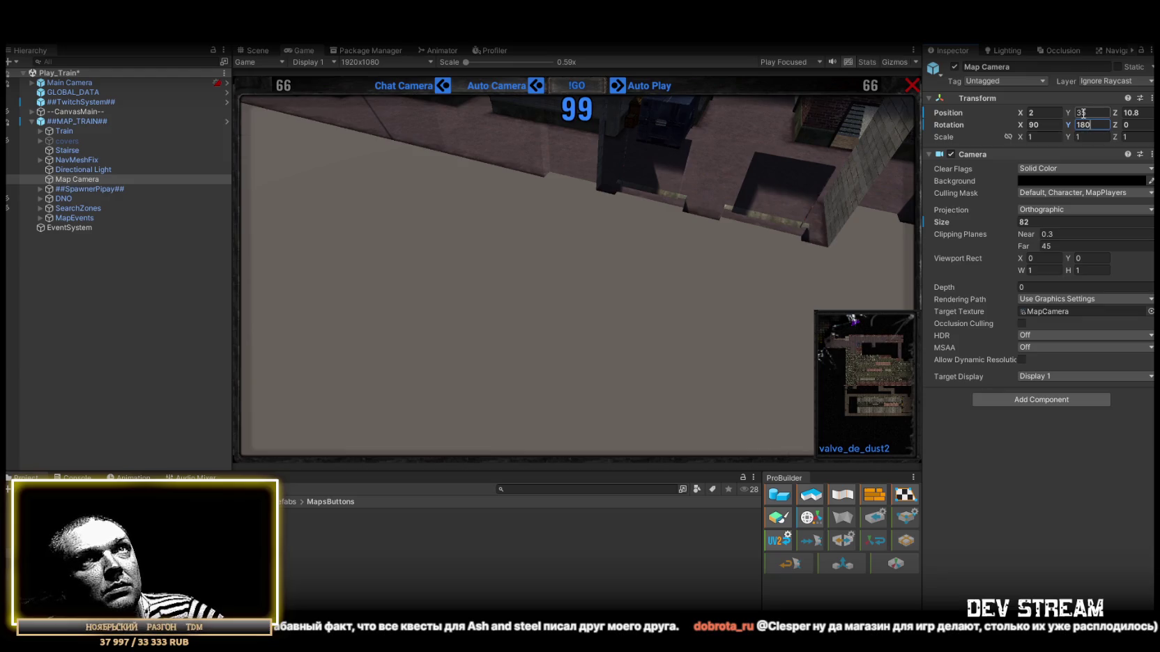
pyautogui.click(1129, 112)
pyautogui.write('-6.5')
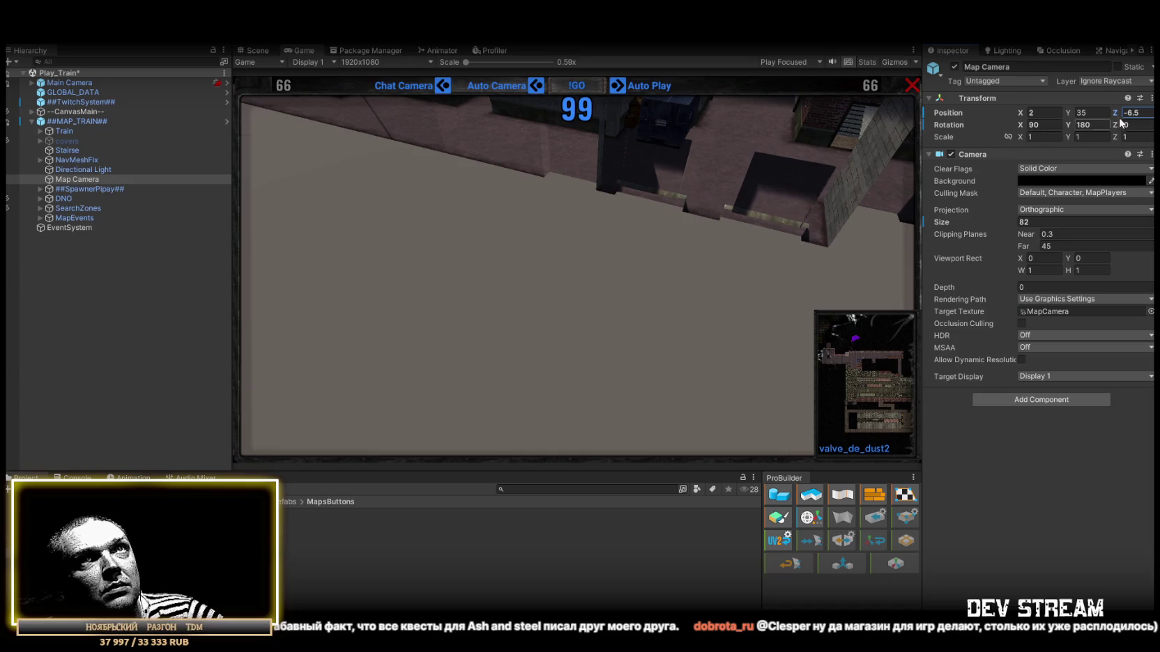
pyautogui.press('BackSpace')
pyautogui.press('BackSpace')
pyautogui.press('BackSpace')
pyautogui.write('5')
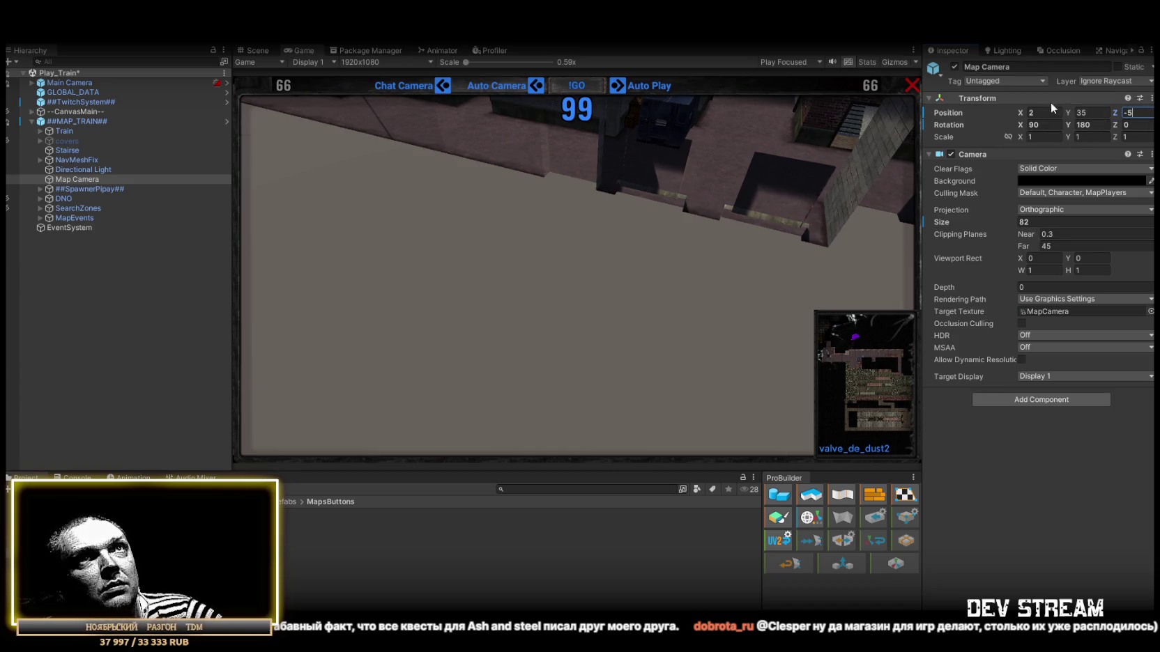
# Set the Map Camera's X position to -2 and Z to about -14.95
pyautogui.moveTo(1021, 113)
pyautogui.mouseDown()
pyautogui.moveTo(974, 110)
pyautogui.moveTo(1067, 117)
pyautogui.mouseUp()
pyautogui.write('-2')
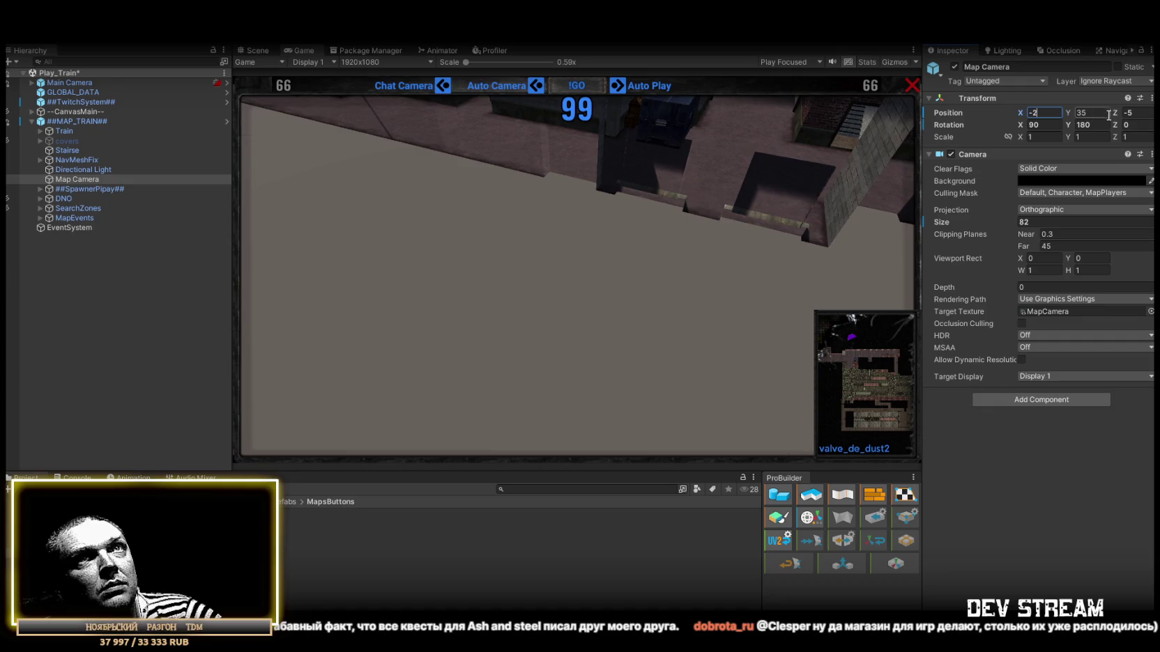
pyautogui.click(1110, 117)
pyautogui.moveTo(1110, 115); pyautogui.dragTo(970, 124)
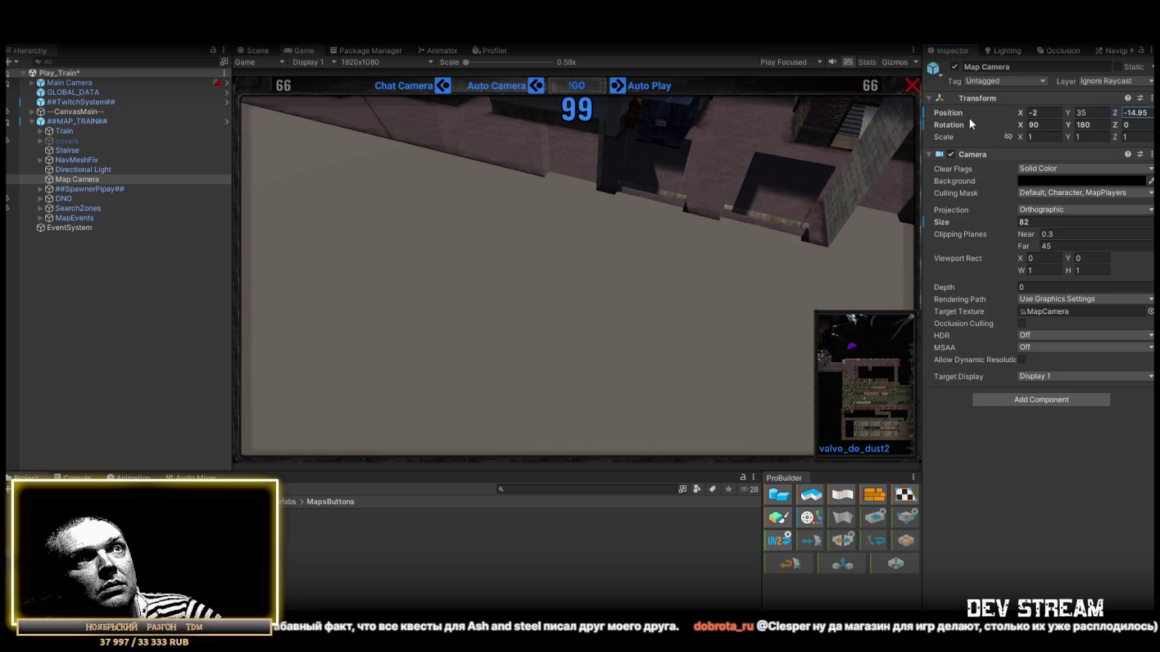
pyautogui.click(1136, 113)
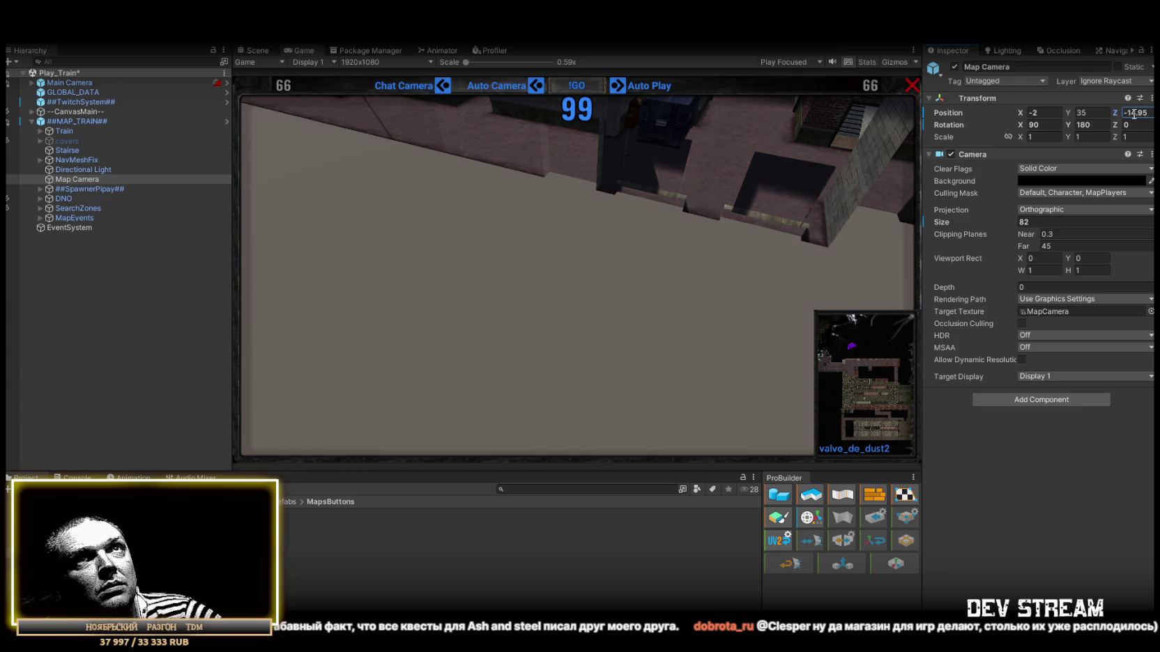
pyautogui.write('-15')
pyautogui.click(174, 83)
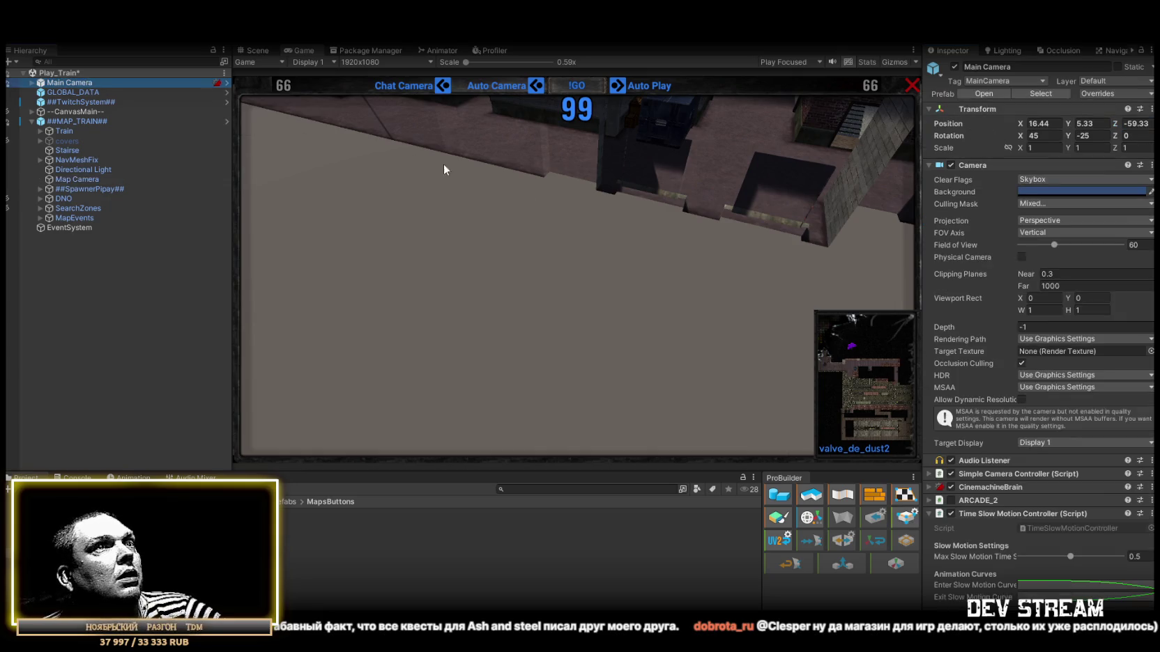
# Rotate Main Camera to X 35, Y -55 in the Scene view
pyautogui.click(257, 50)
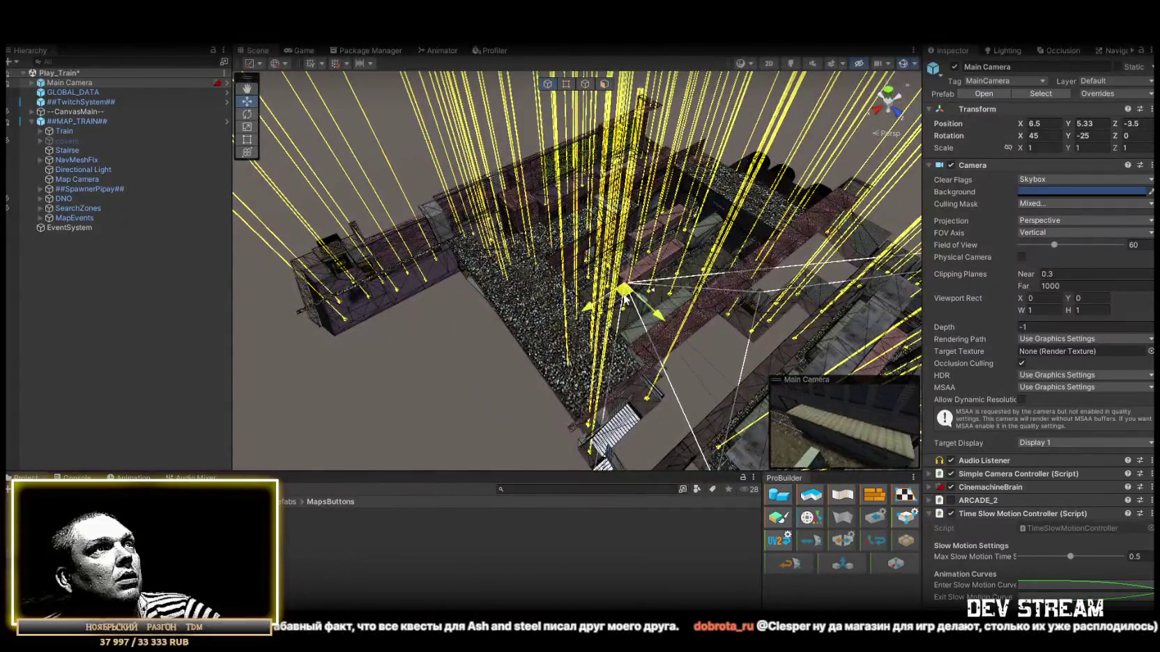
pyautogui.press('e')
pyautogui.moveTo(591, 292)
pyautogui.mouseDown()
pyautogui.moveTo(616, 254)
pyautogui.moveTo(612, 271)
pyautogui.mouseUp()
pyautogui.click(1088, 136)
pyautogui.write('-55')
pyautogui.click(1034, 136)
pyautogui.write('35')
pyautogui.press('Return')
pyautogui.moveTo(627, 230)
pyautogui.mouseDown()
pyautogui.moveTo(618, 195)
pyautogui.moveTo(422, 141)
pyautogui.moveTo(428, 149)
pyautogui.mouseUp()
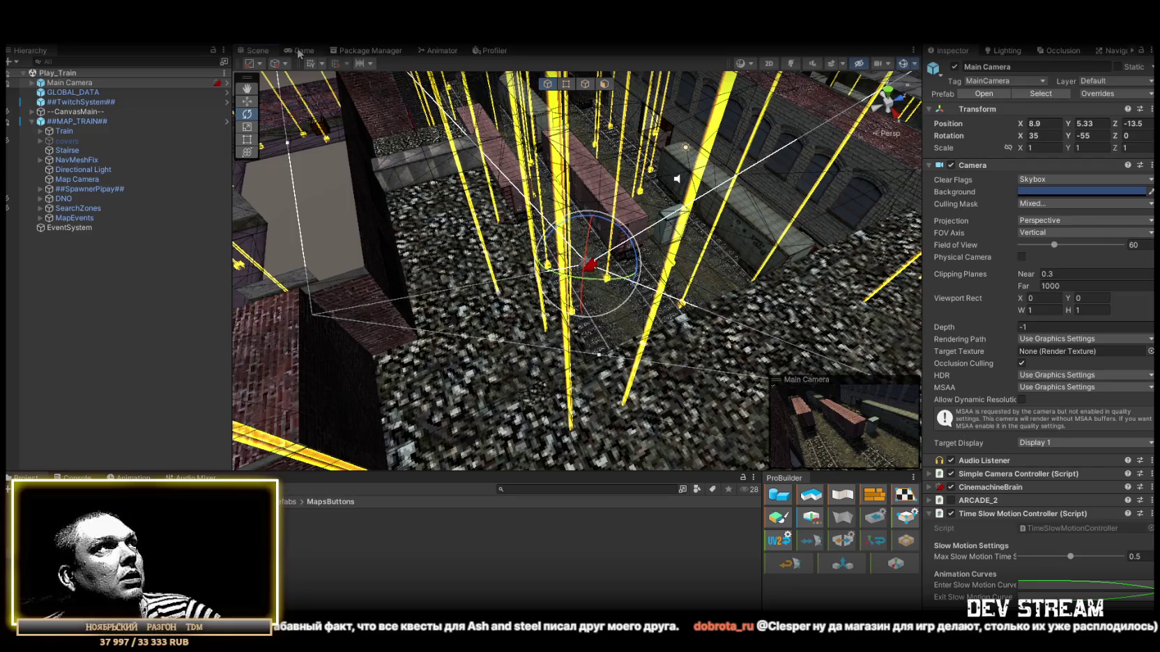
# Apply all overrides to the ##MAP_TRAIN## prefab
pyautogui.click(75, 122)
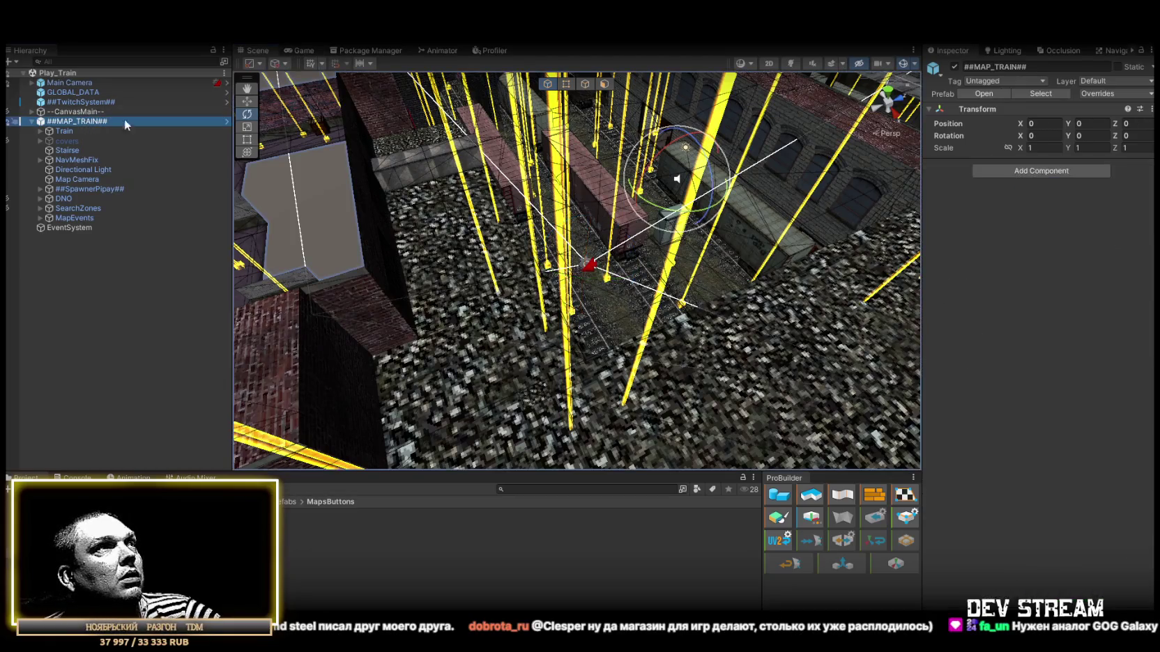
pyautogui.click(1128, 95)
pyautogui.click(1115, 306)
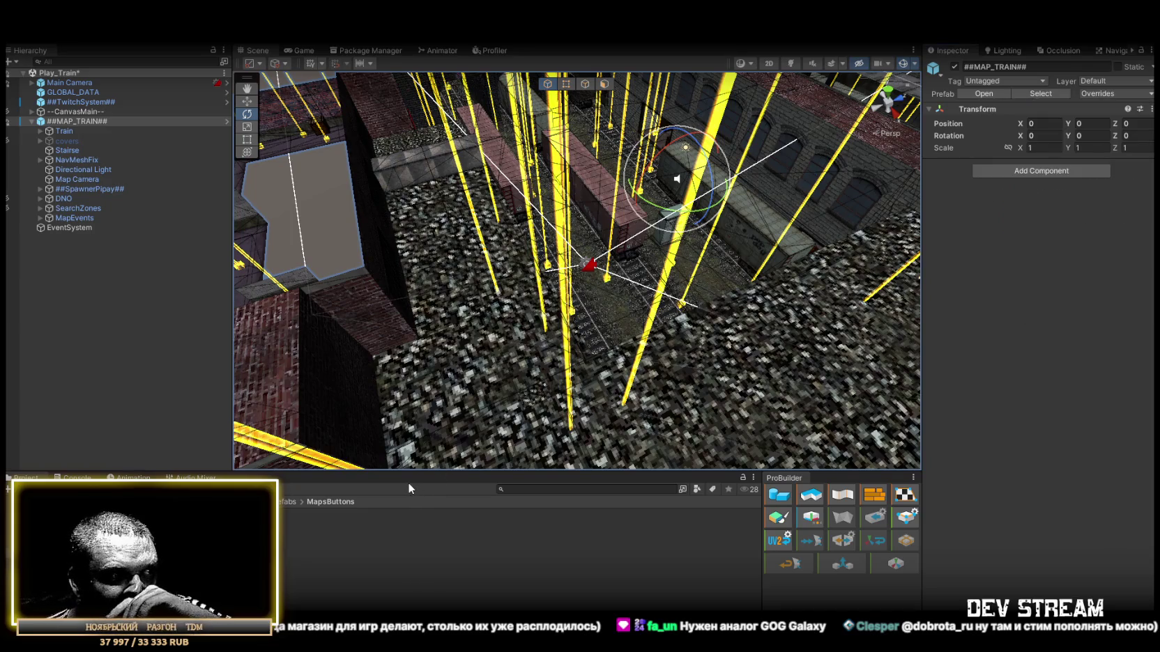
pyautogui.click(334, 599)
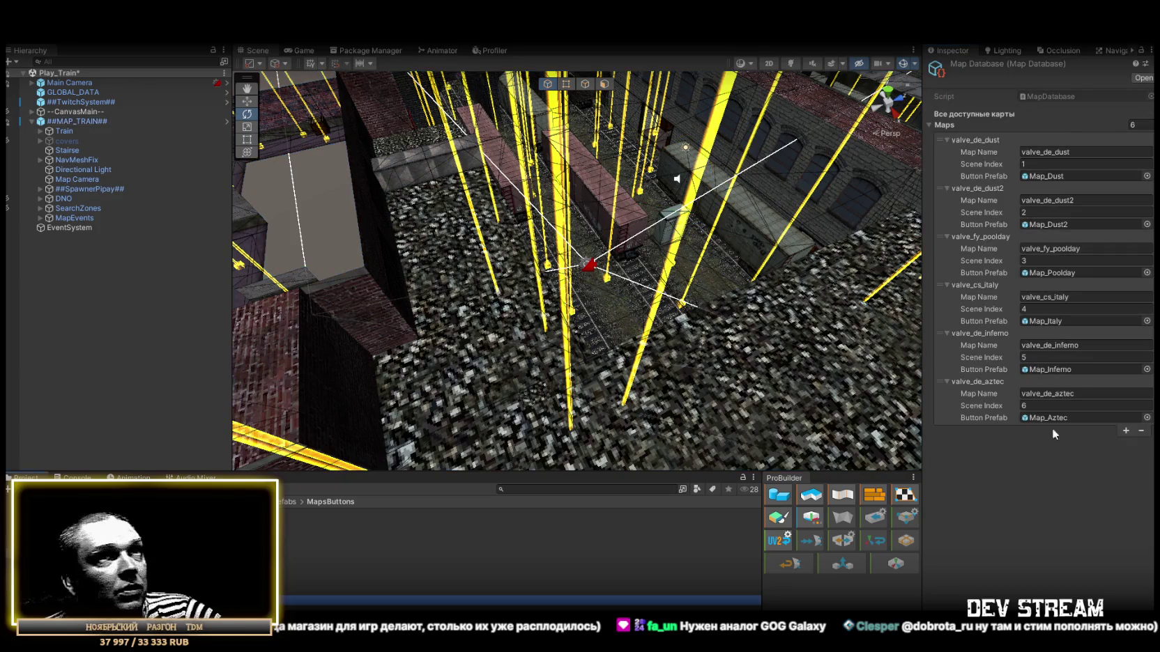
# Add a seventh map entry, valve_de_train, with Map_Train as its button prefab
pyautogui.click(1127, 432)
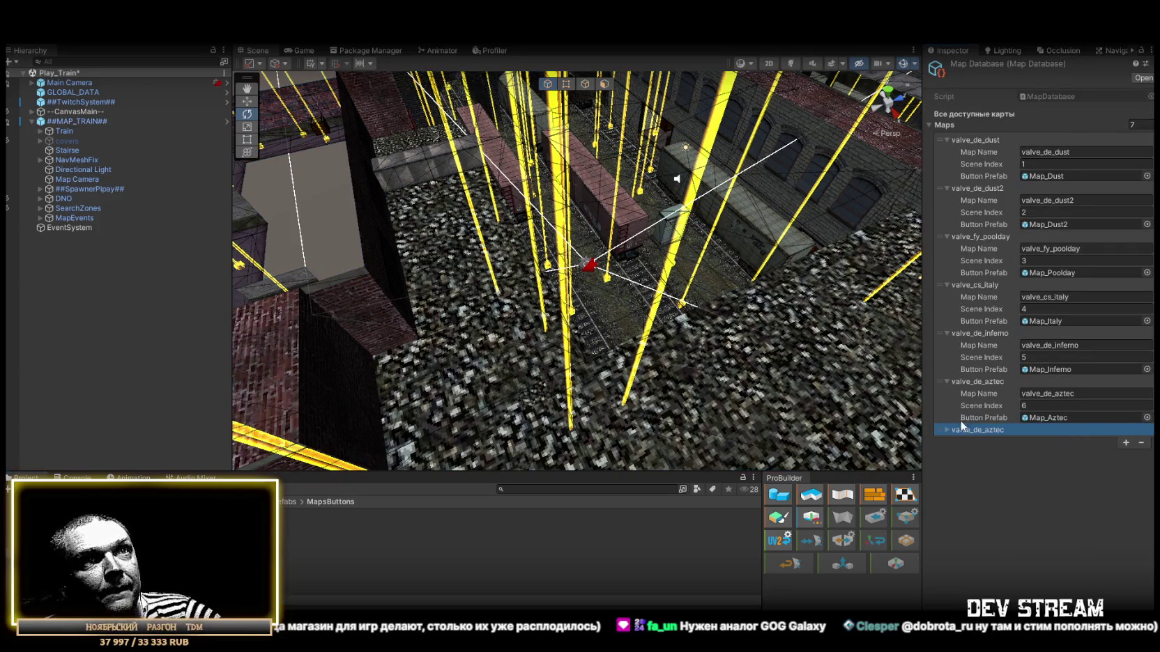
pyautogui.click(1073, 442)
pyautogui.press('BackSpace')
pyautogui.press('BackSpace')
pyautogui.press('BackSpace')
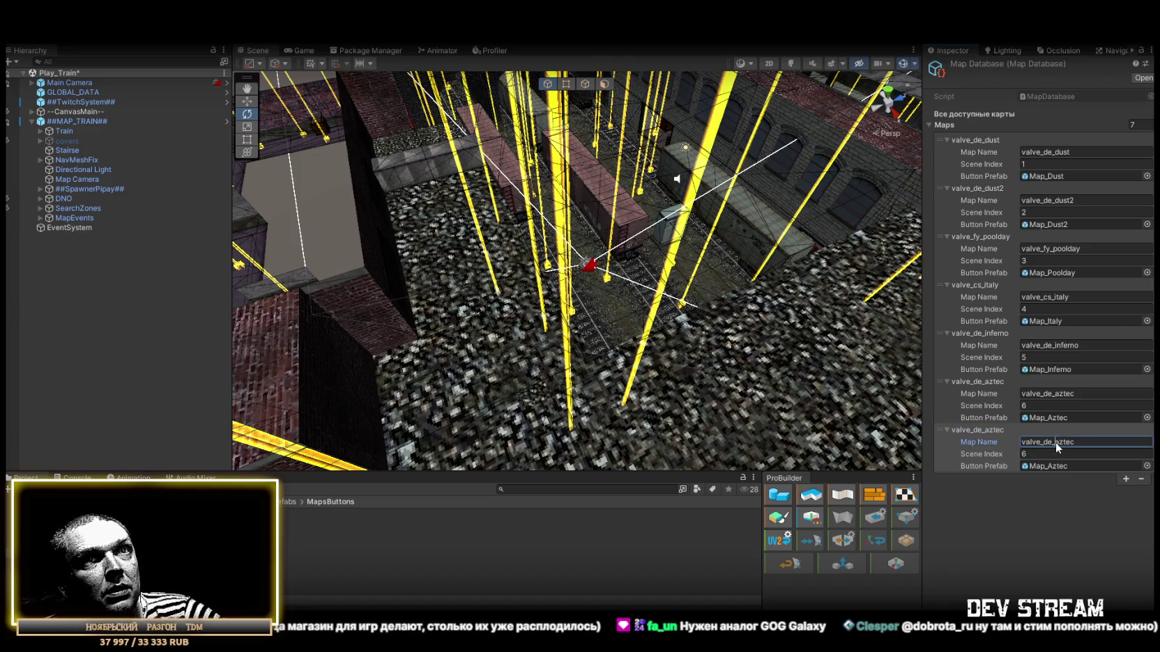
pyautogui.write('train')
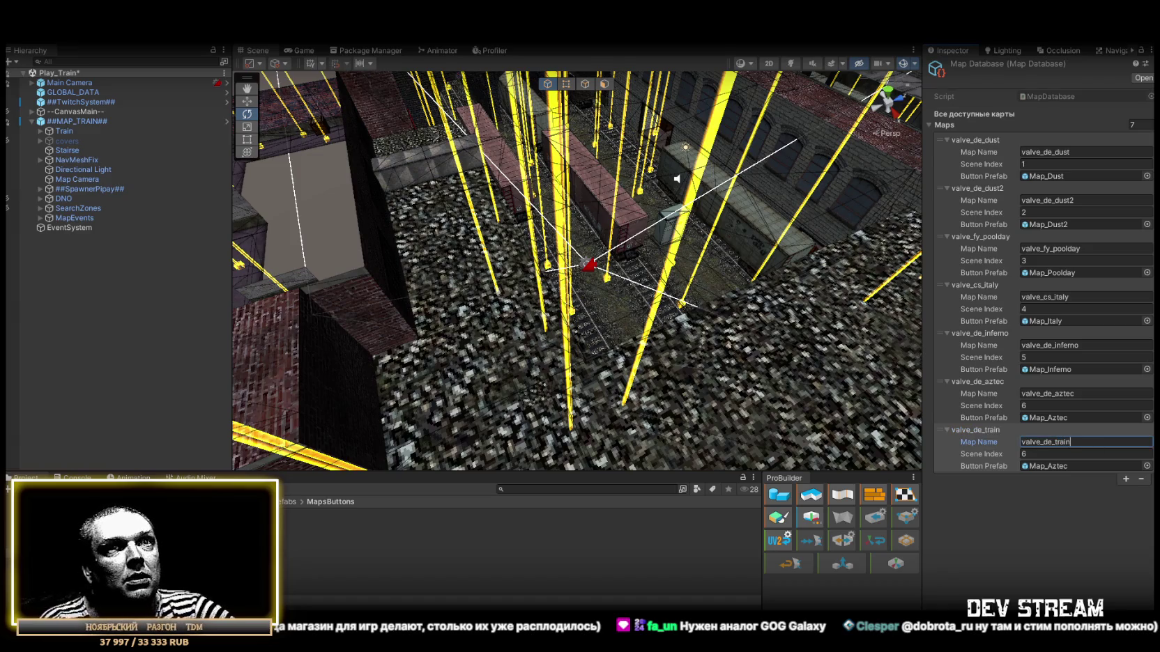
pyautogui.click(1031, 466)
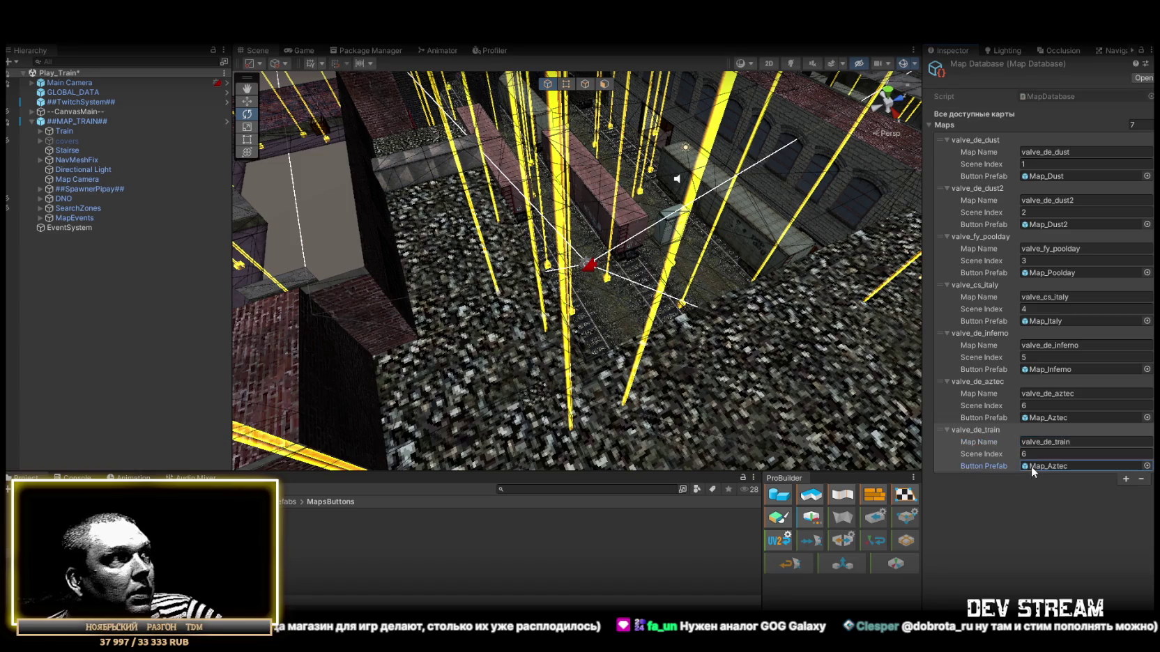
pyautogui.moveTo(1002, 464); pyautogui.dragTo(1062, 466)
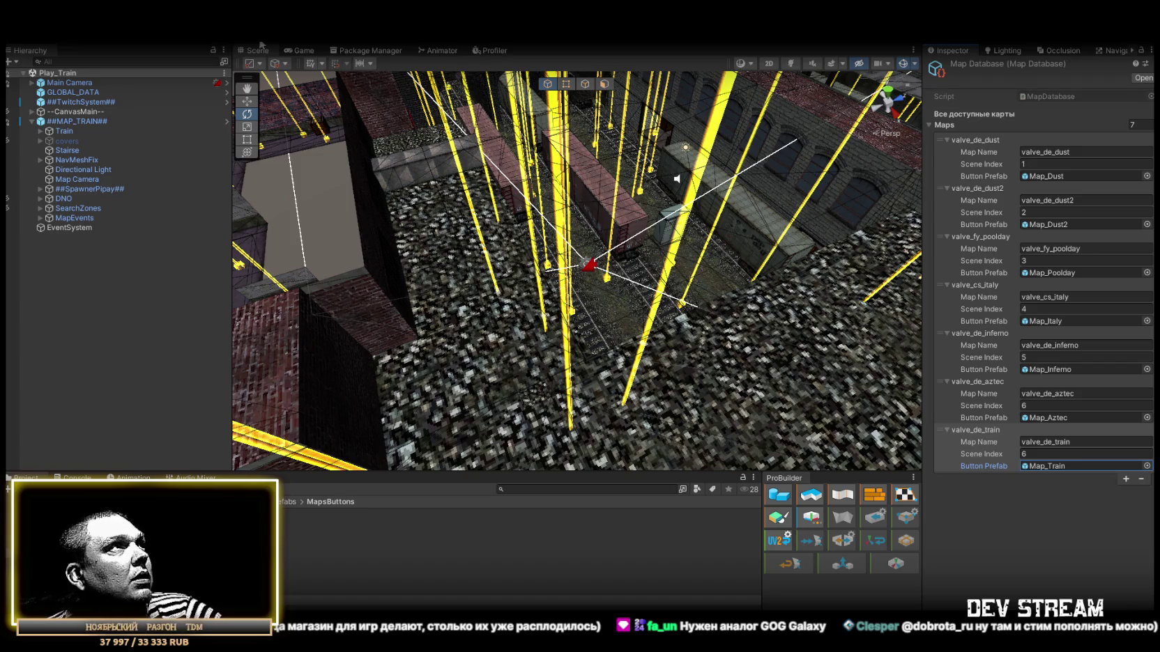
pyautogui.click(15, 35)
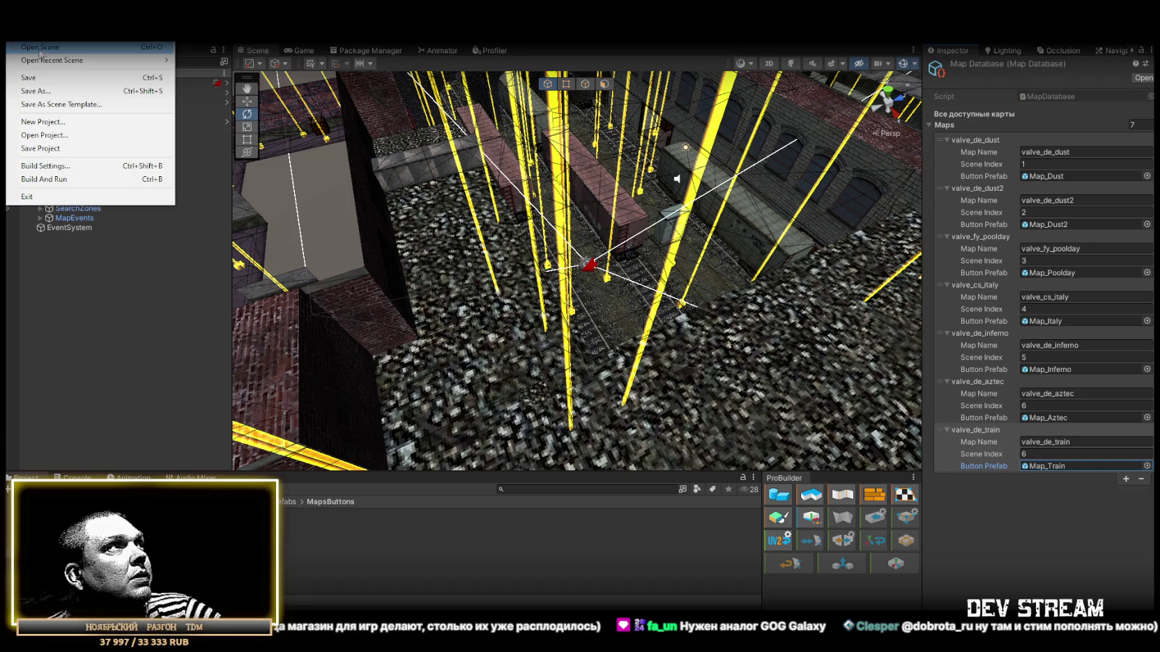
# Add the open Play_Train scene to the Build Settings scene list
pyautogui.click(42, 56)
pyautogui.doubleClick(460, 303)
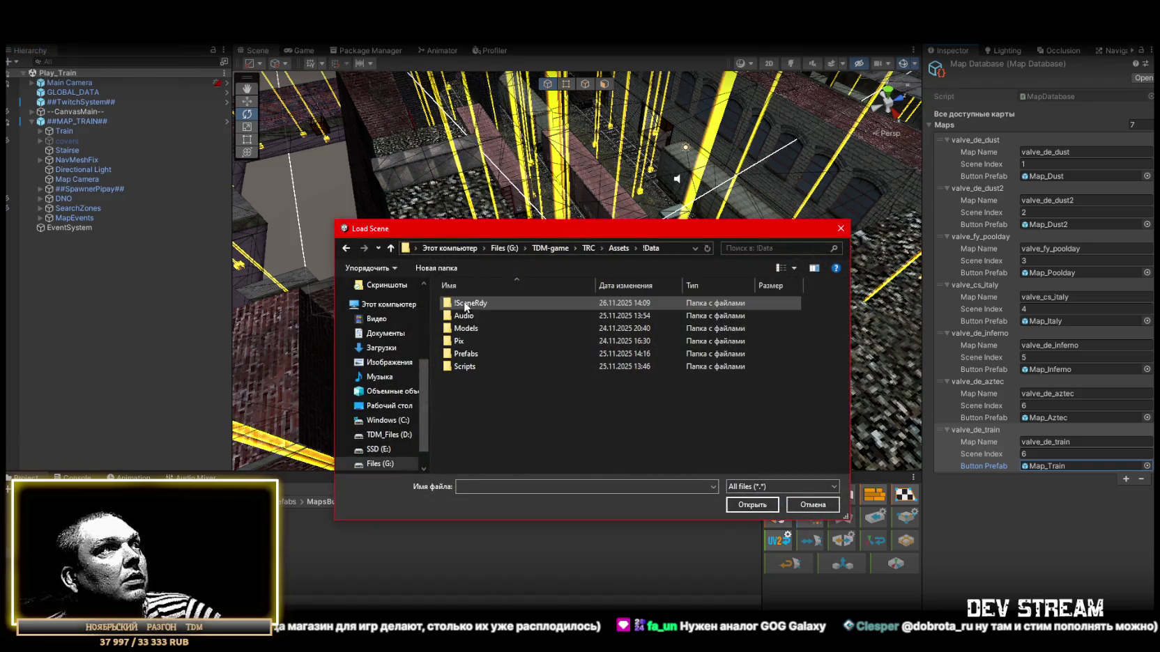
pyautogui.doubleClick(478, 303)
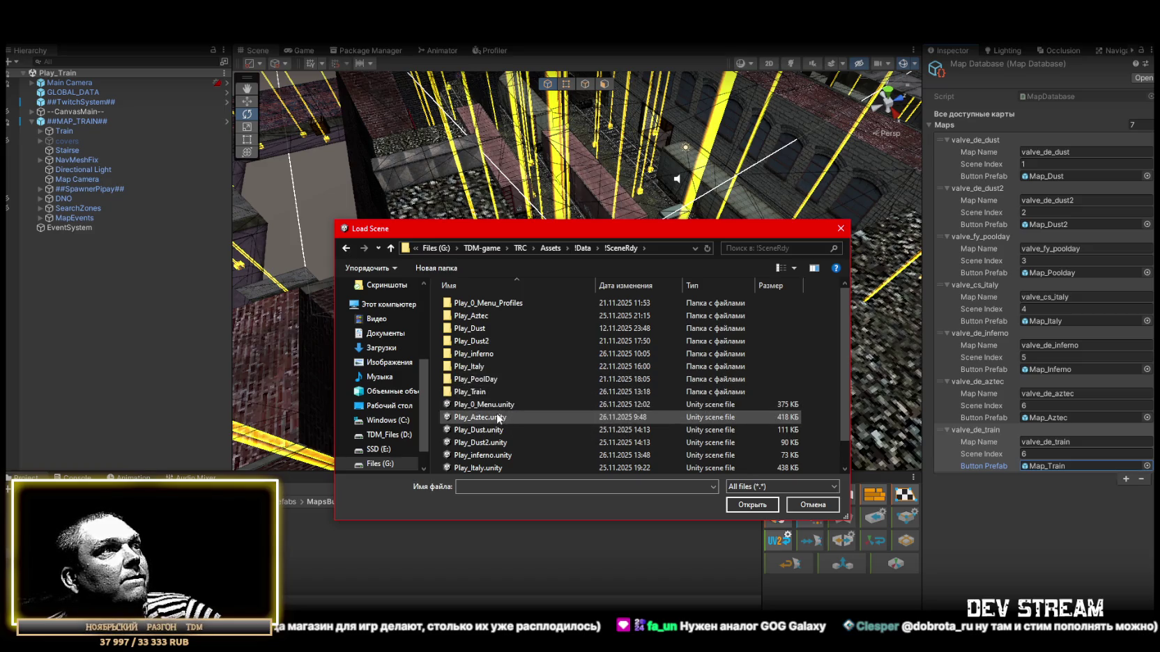
pyautogui.scroll(-1, 499, 419)
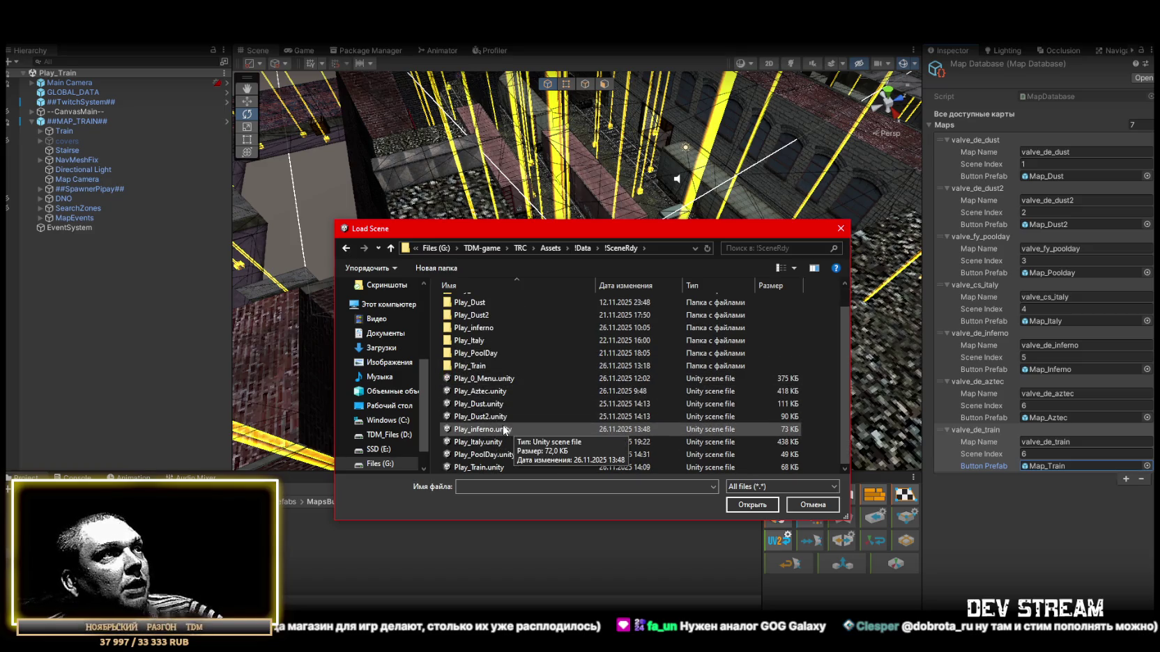
pyautogui.click(511, 378)
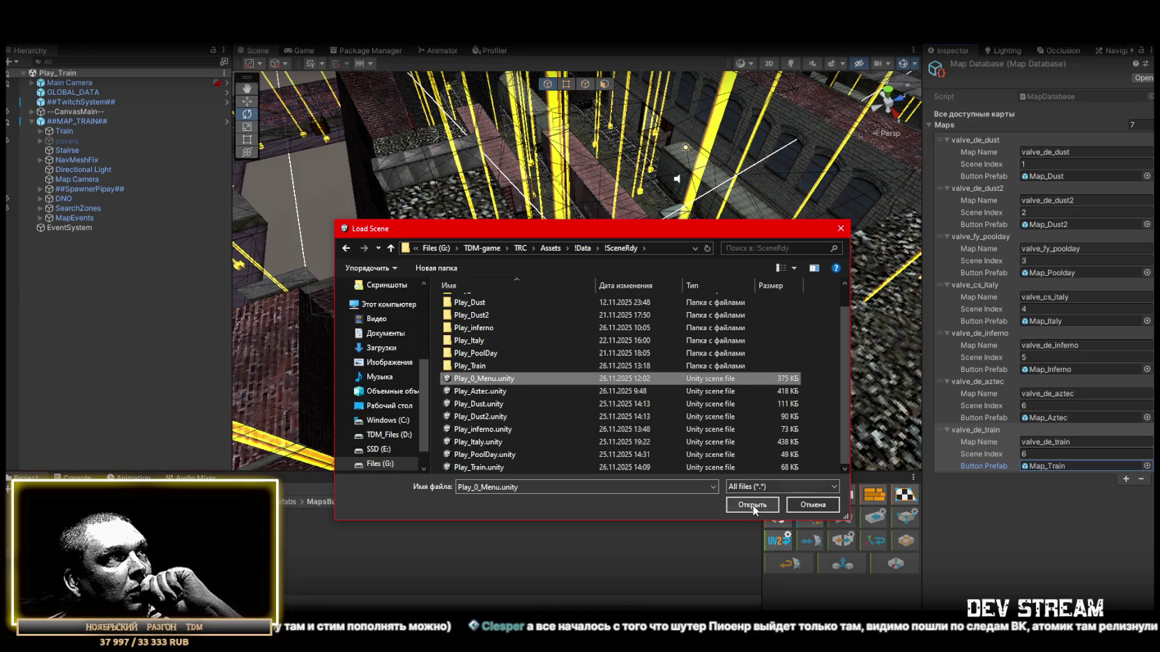
pyautogui.click(813, 505)
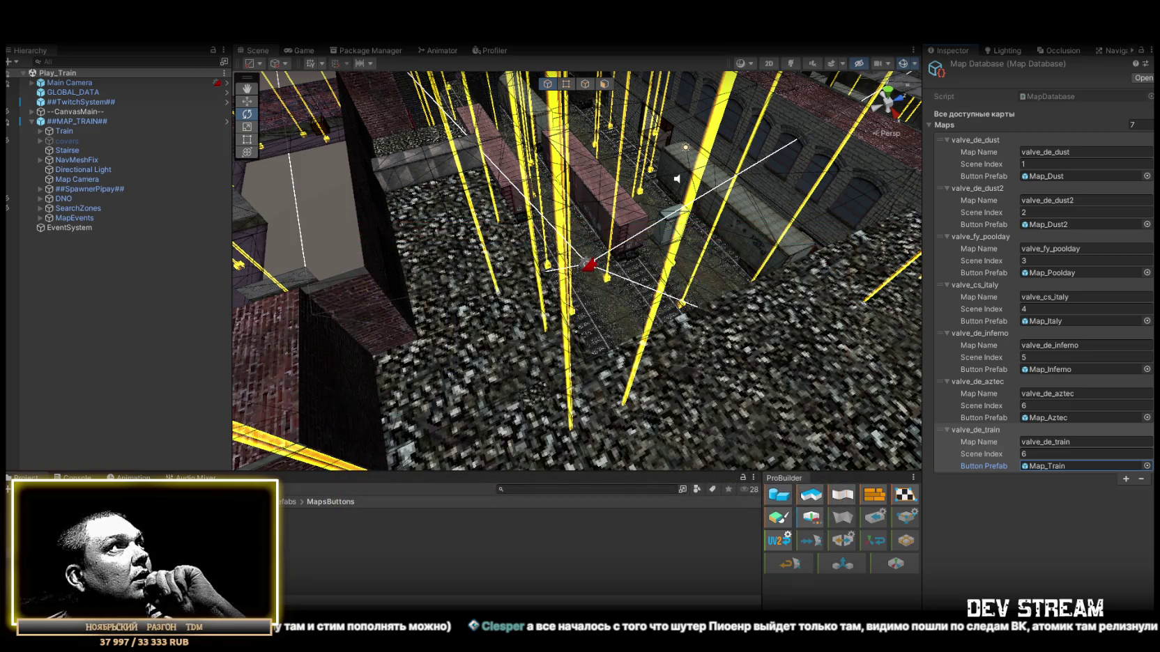
pyautogui.click(15, 35)
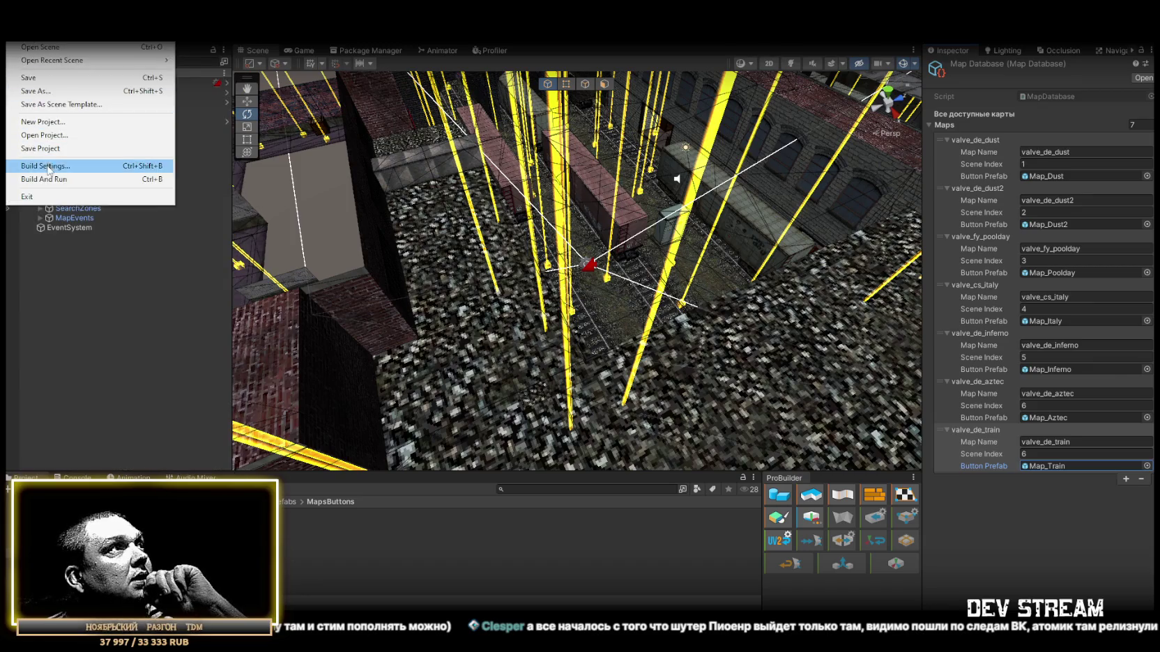
pyautogui.click(47, 166)
pyautogui.click(761, 184)
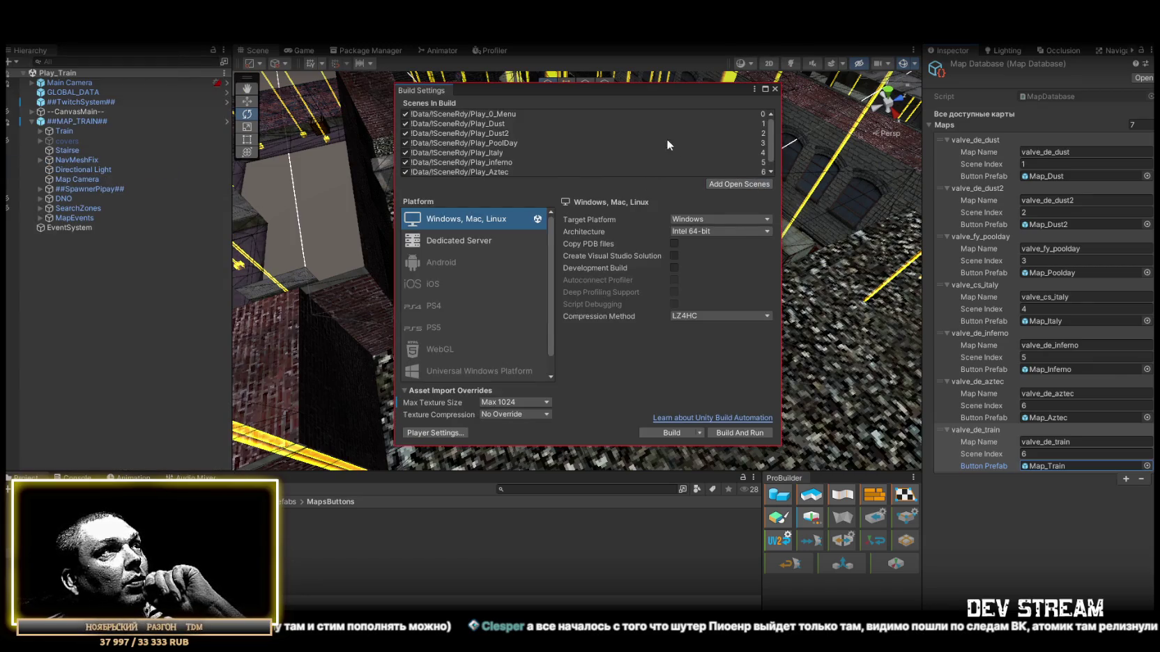
pyautogui.click(775, 89)
# Open the !SceneRdy/Play_0_Menu.unity scene
pyautogui.click(21, 34)
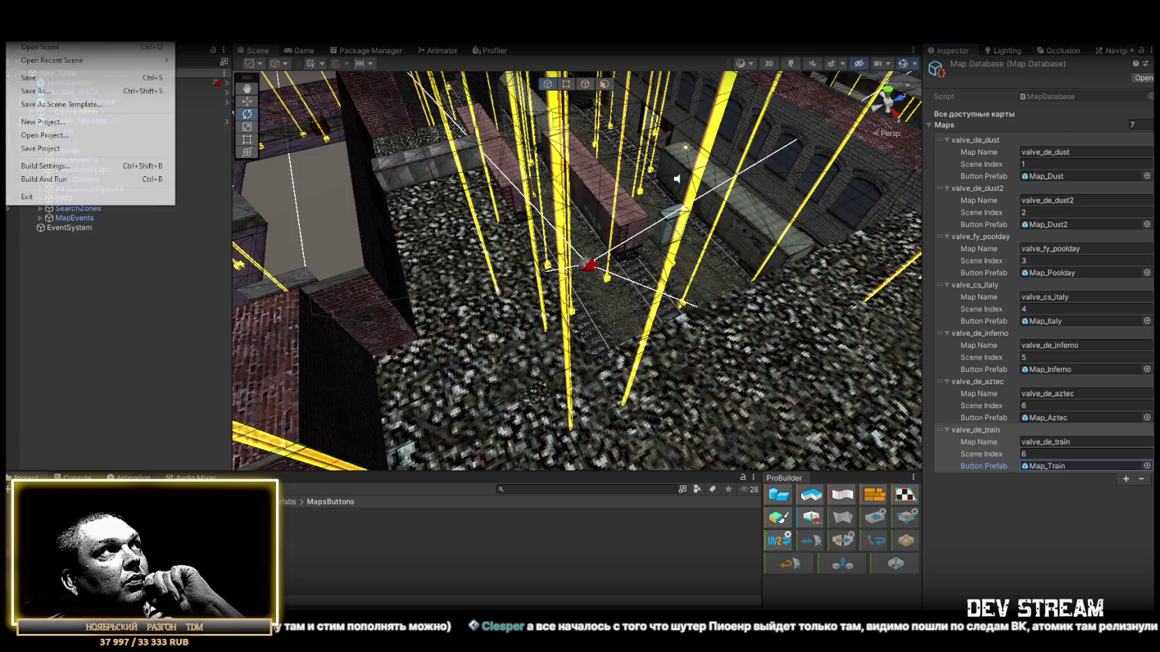
pyautogui.click(22, 48)
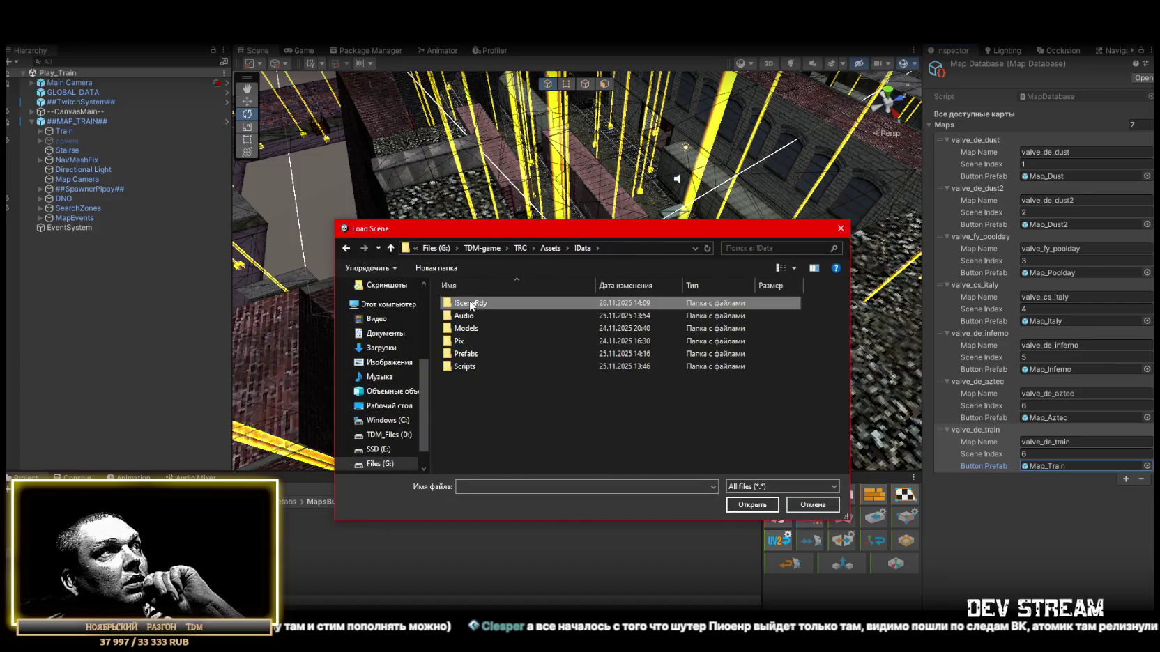
pyautogui.doubleClick(472, 304)
pyautogui.click(491, 405)
pyautogui.click(759, 505)
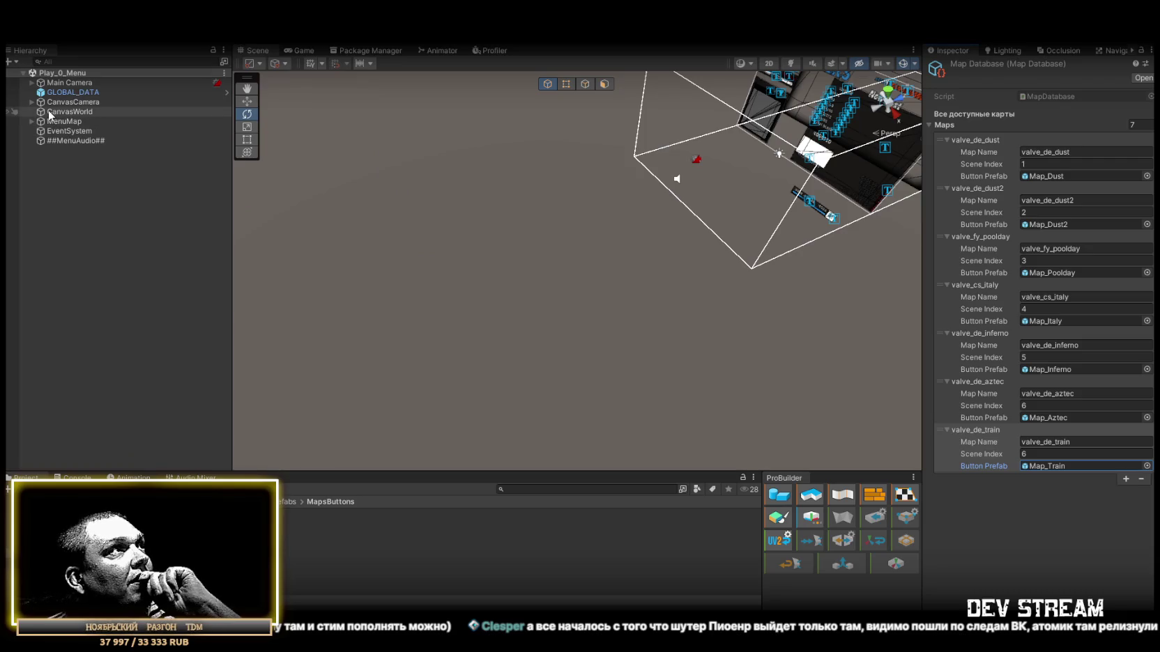
# Expand the Hierarchy down to Content and duplicate ButtonMap (6) into ButtonMap (7)
pyautogui.click(32, 102)
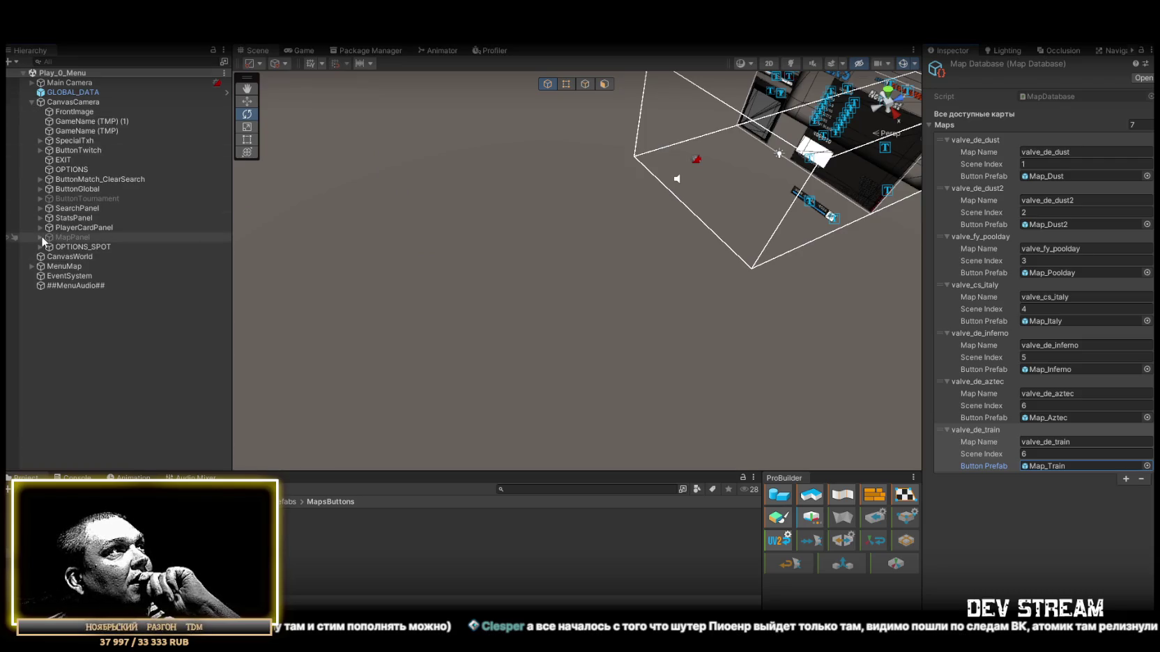
pyautogui.click(40, 237)
pyautogui.click(49, 256)
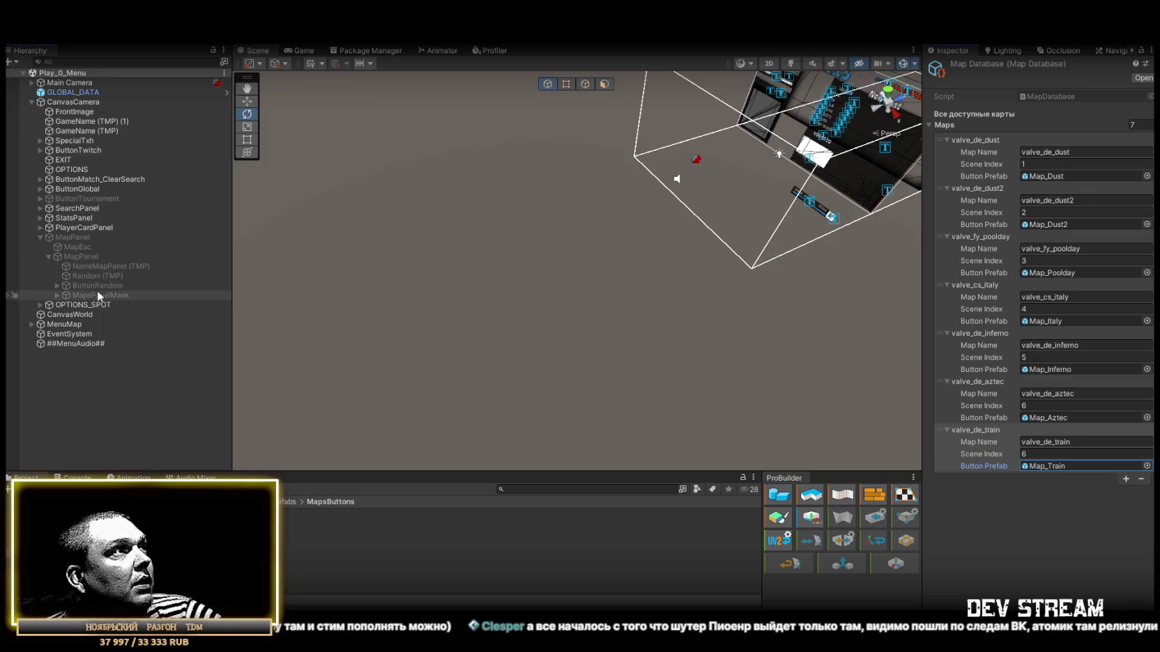
pyautogui.click(57, 295)
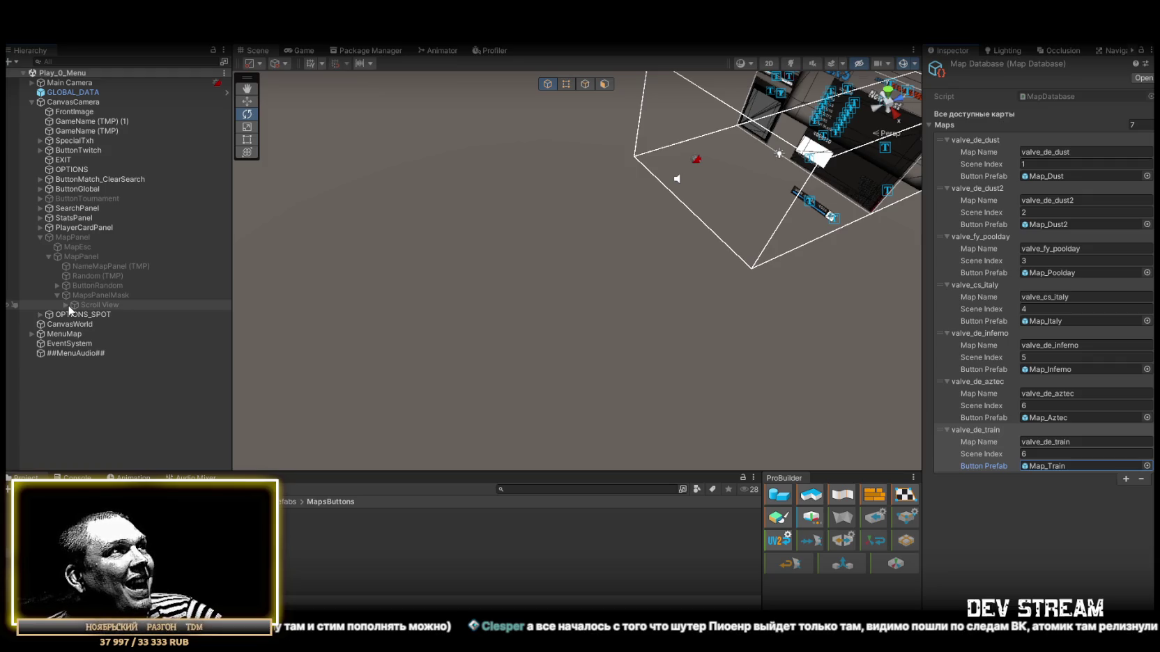
pyautogui.click(68, 305)
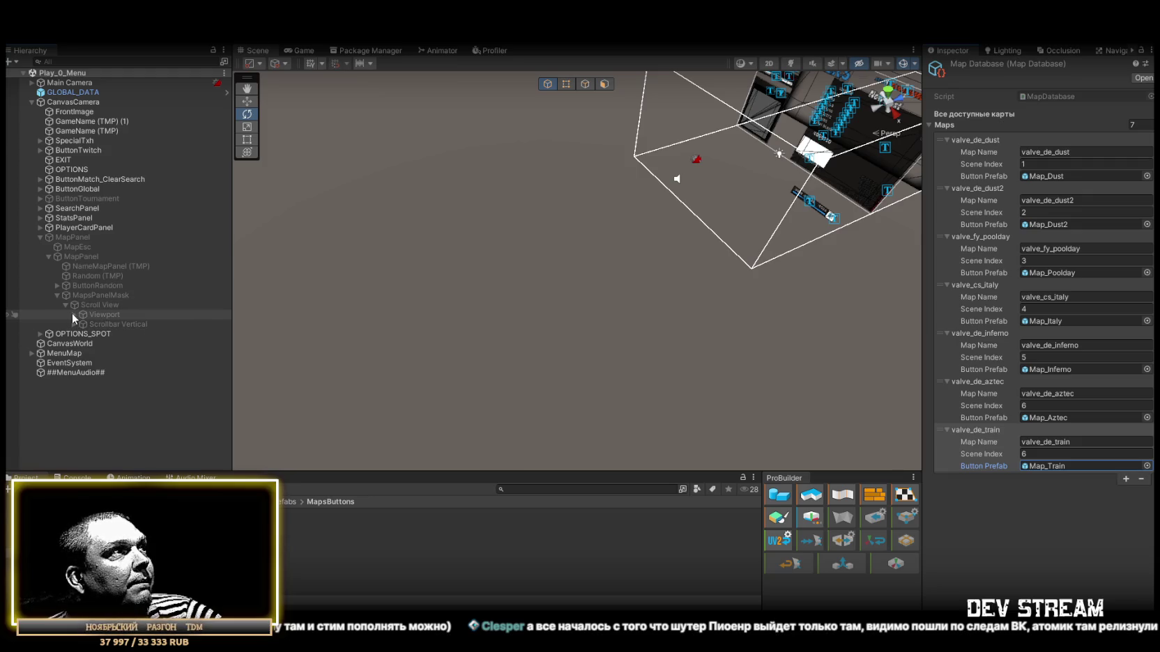
pyautogui.click(73, 315)
pyautogui.click(82, 324)
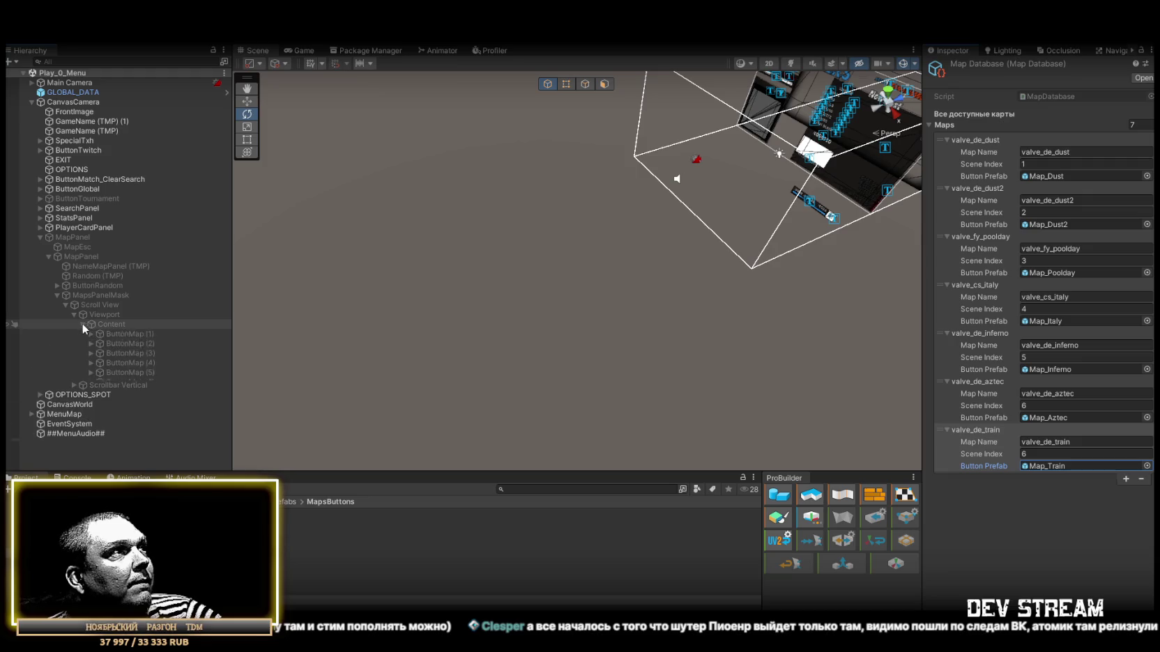
pyautogui.click(127, 383)
pyautogui.hotkey('ctrl', 'd')
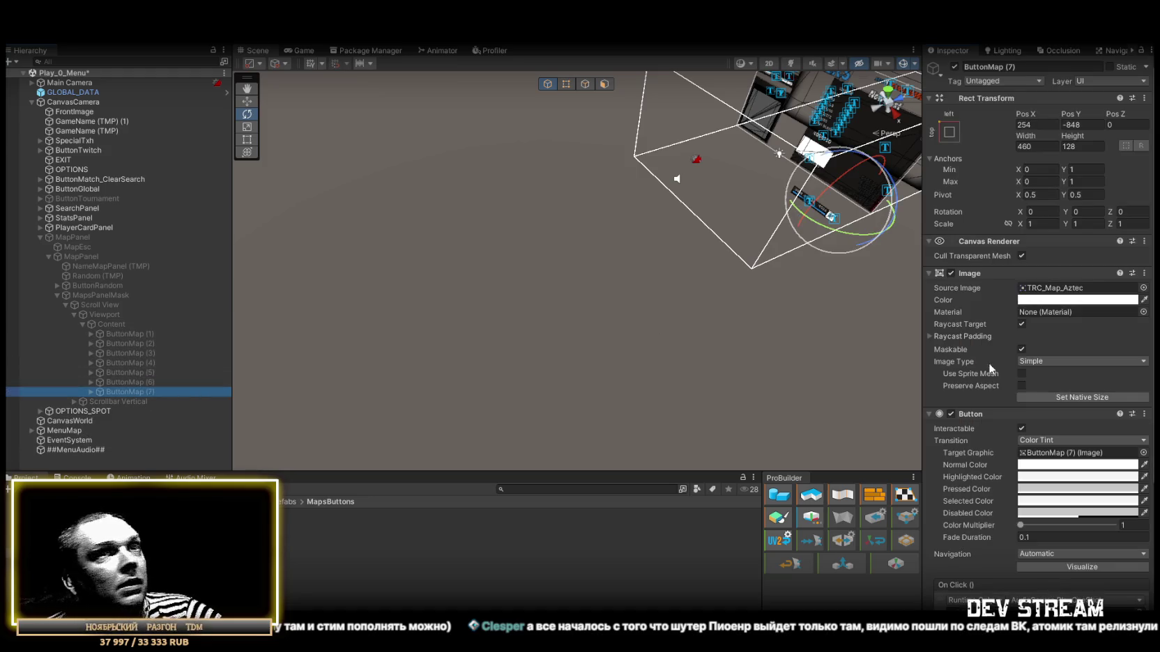
pyautogui.scroll(-5, 1085, 412)
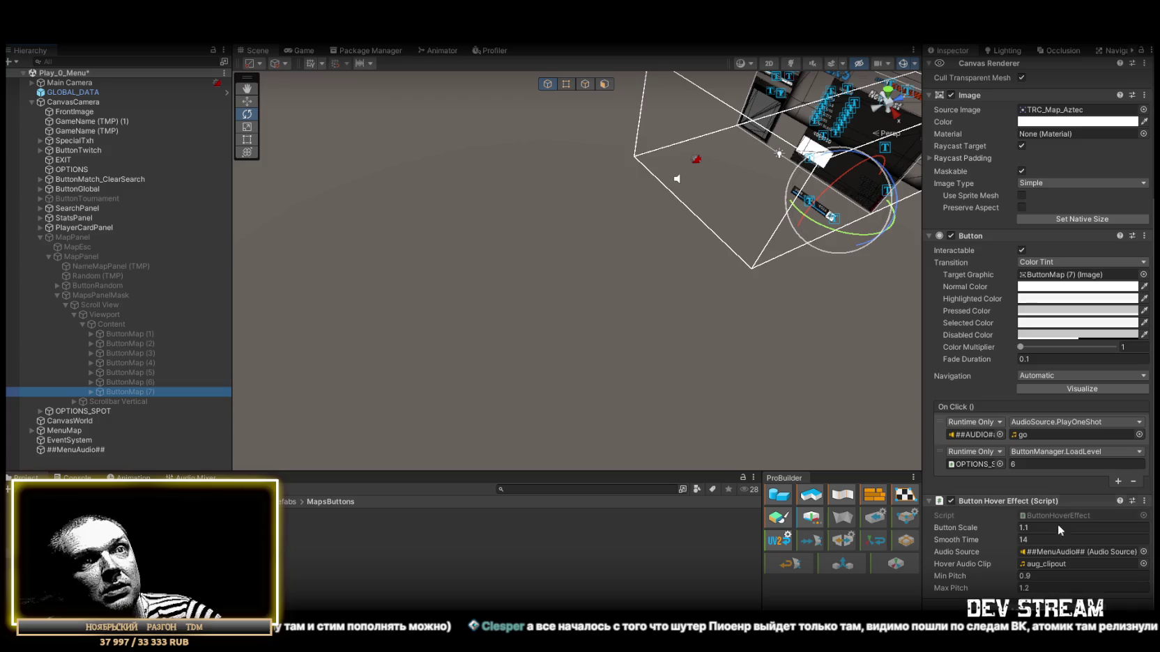
pyautogui.scroll(5, 1063, 566)
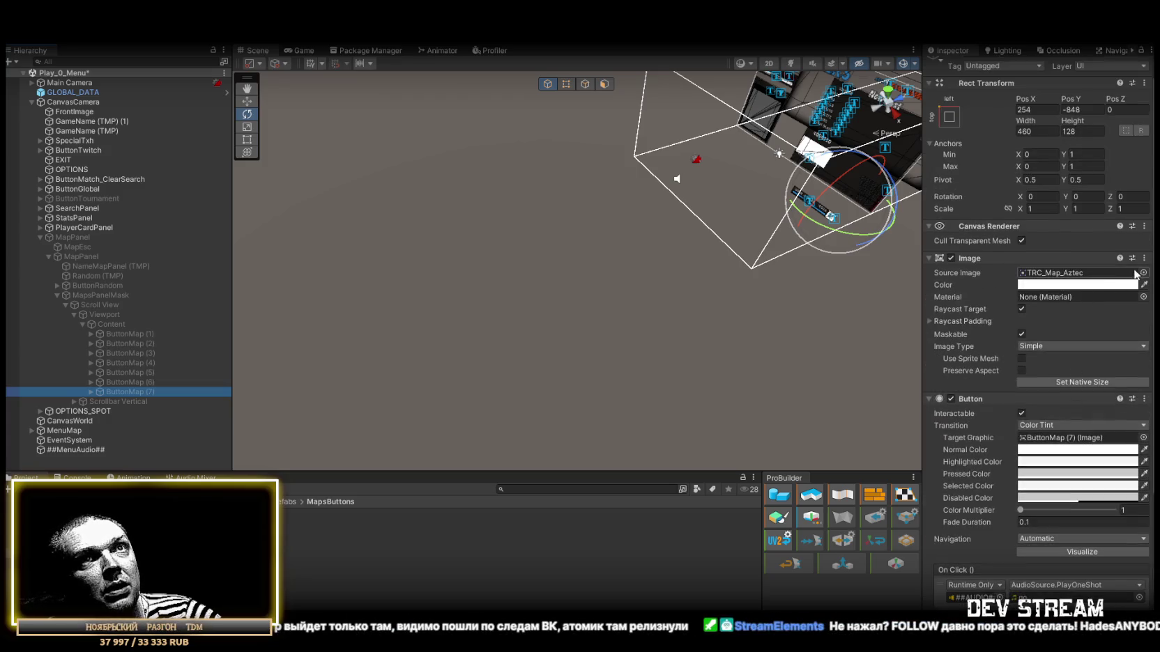
# Set ButtonMap (7)'s Source Image to TRC_Map_Train and maximize the Game view
pyautogui.click(1143, 272)
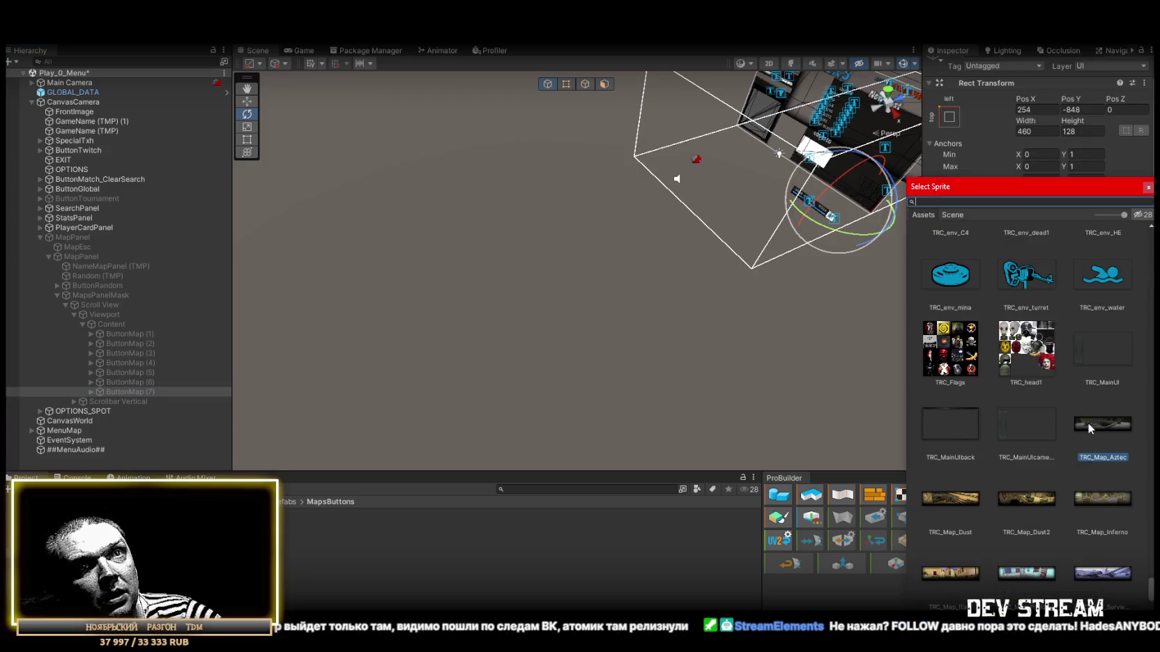
pyautogui.scroll(-1, 1020, 518)
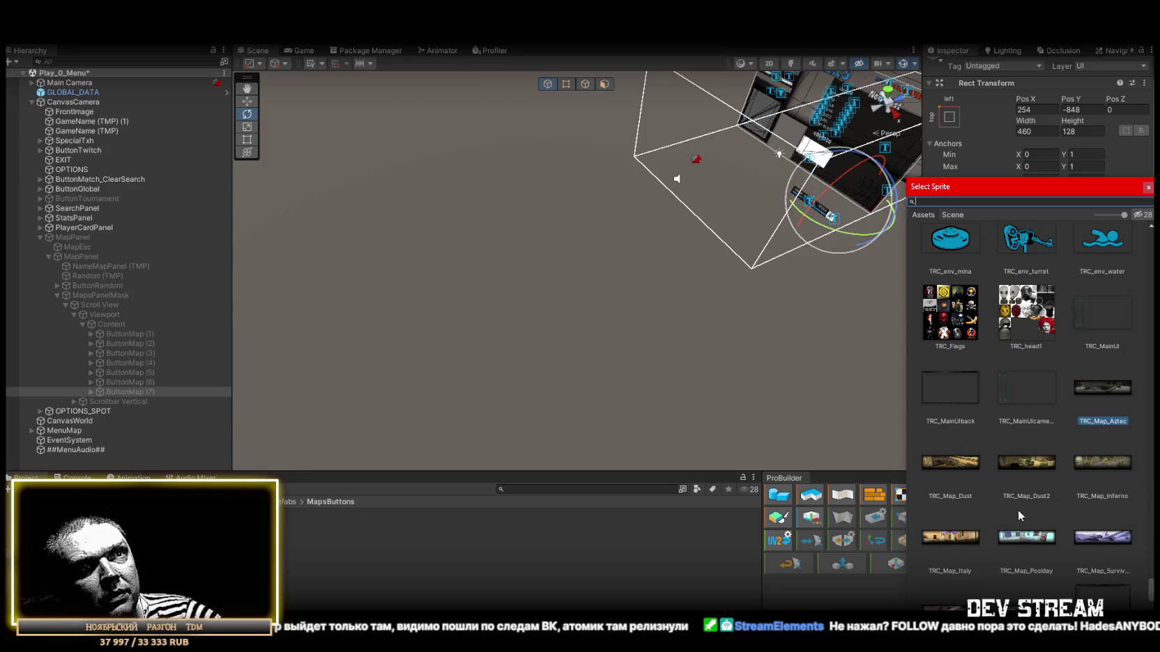
pyautogui.scroll(-1, 1073, 576)
pyautogui.doubleClick(1038, 577)
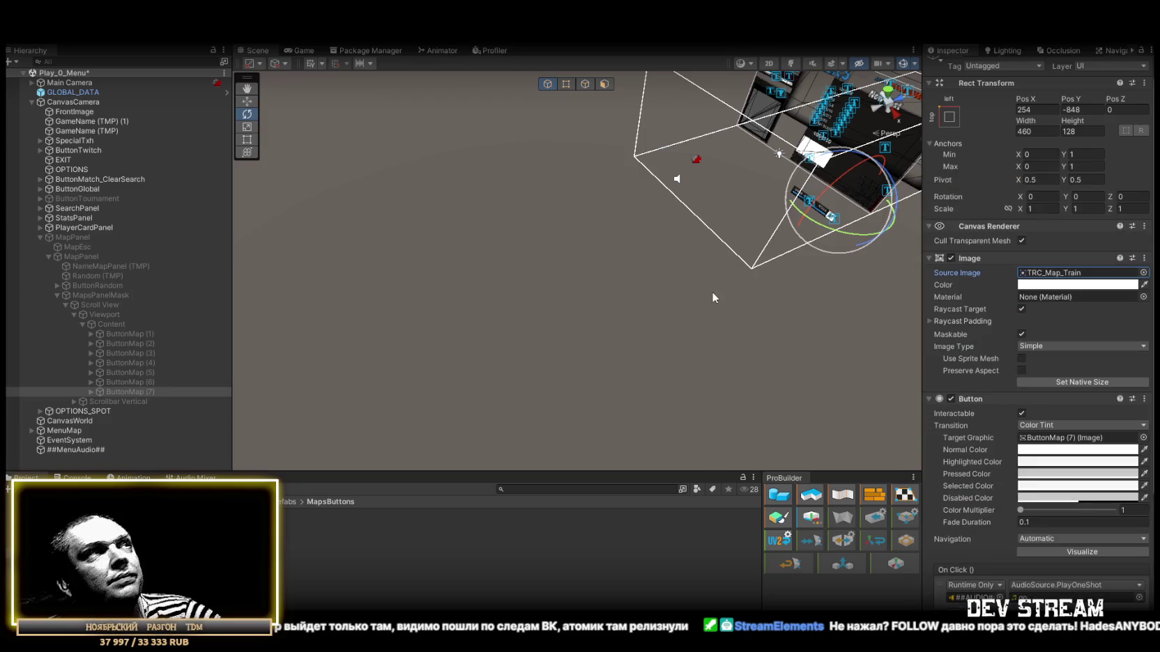
pyautogui.click(304, 49)
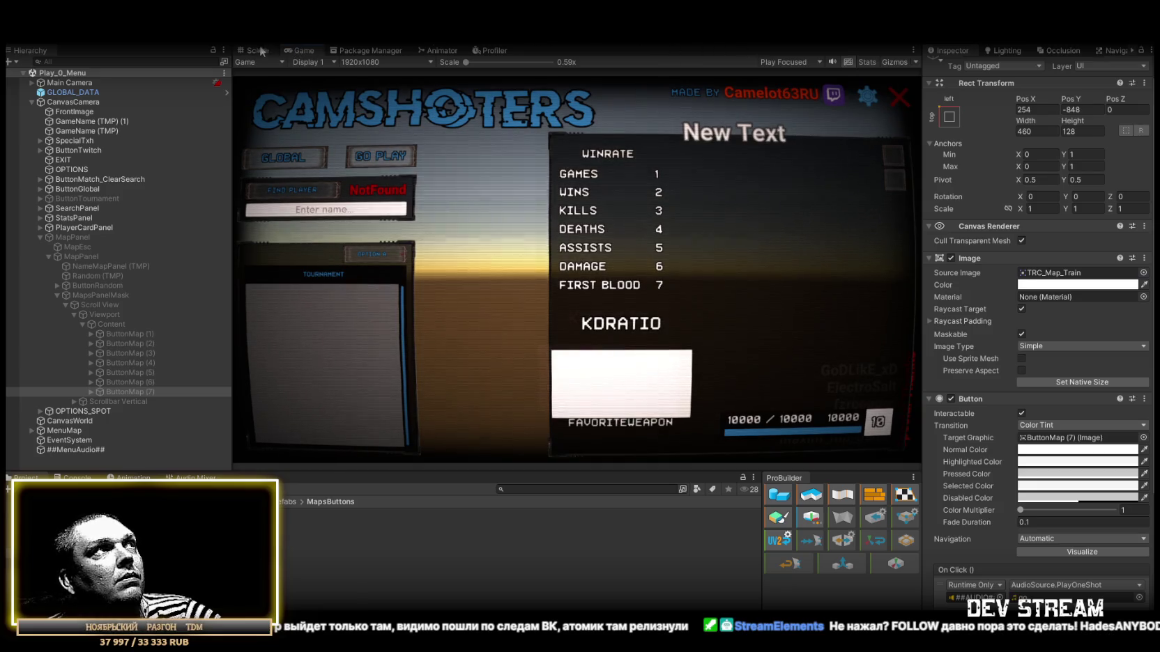
pyautogui.doubleClick(300, 50)
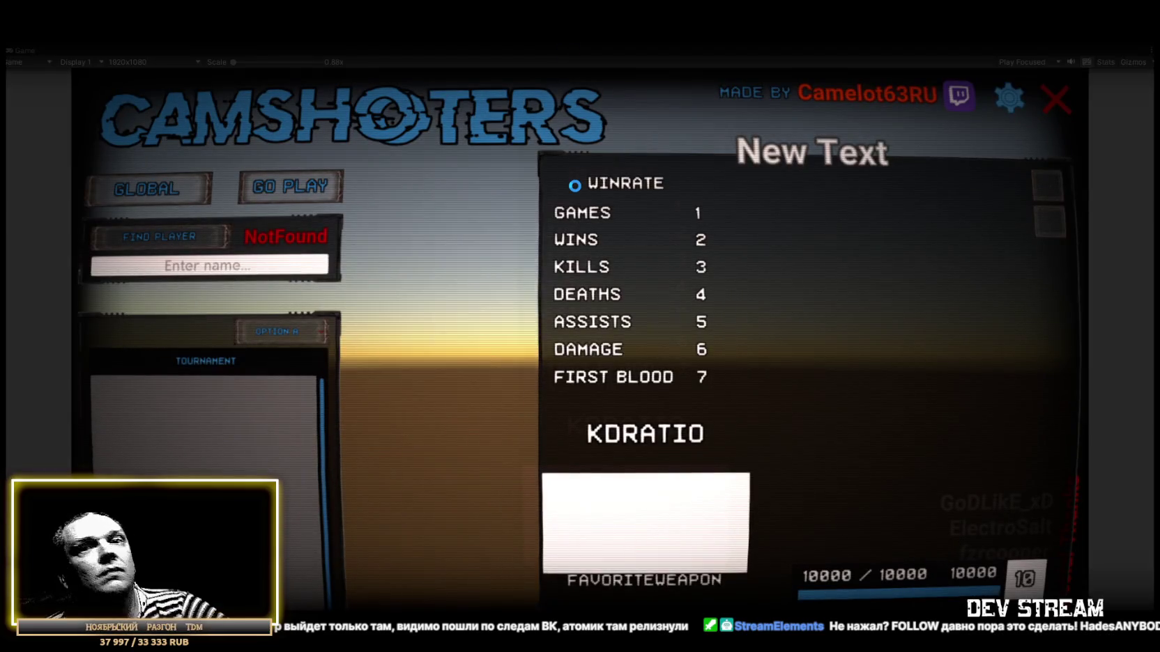